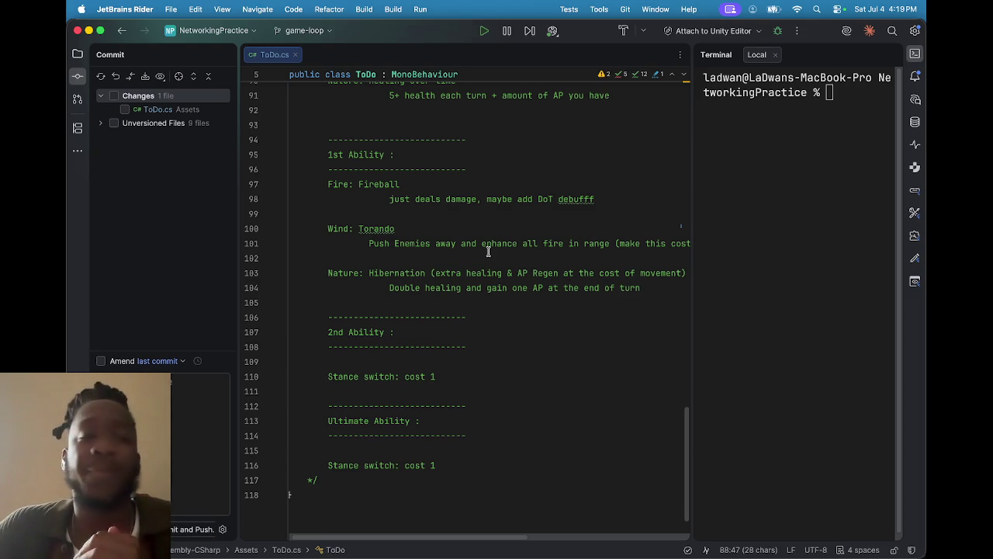
- Bring OBS to the front, then make Rider active again with ToDo.cs showing
{"action": "mouse_move", "coordinate": [598, 543]}
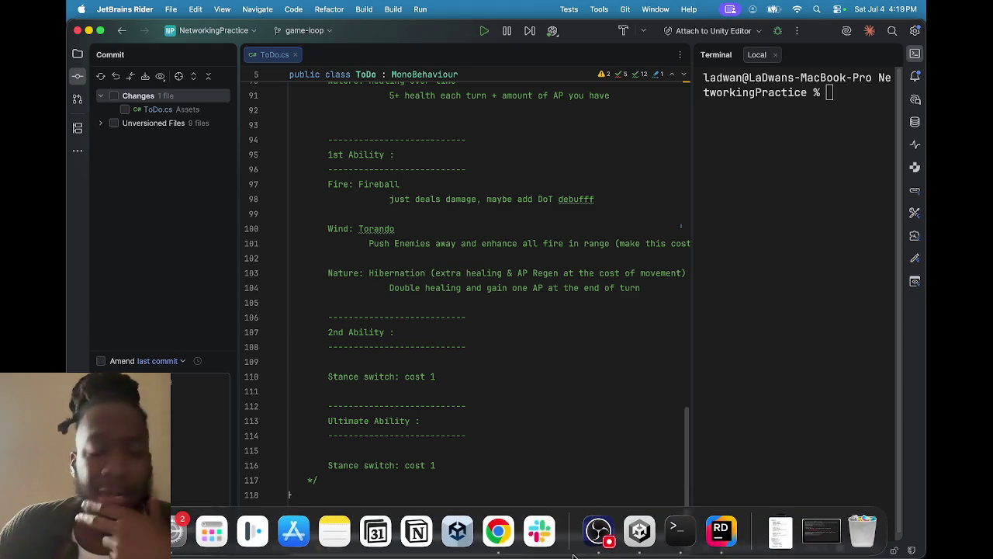
{"action": "left_click", "coordinate": [601, 540]}
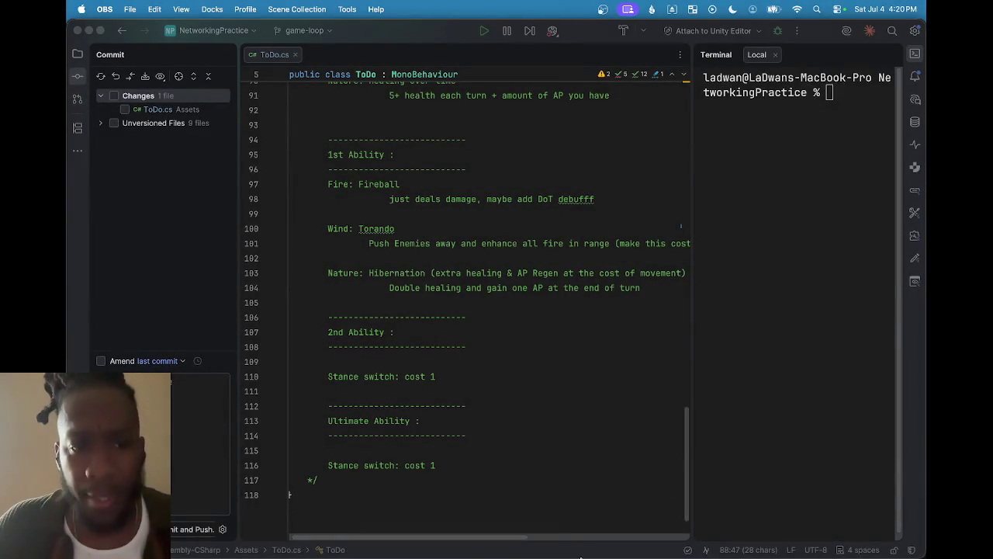
{"action": "mouse_move", "coordinate": [597, 535]}
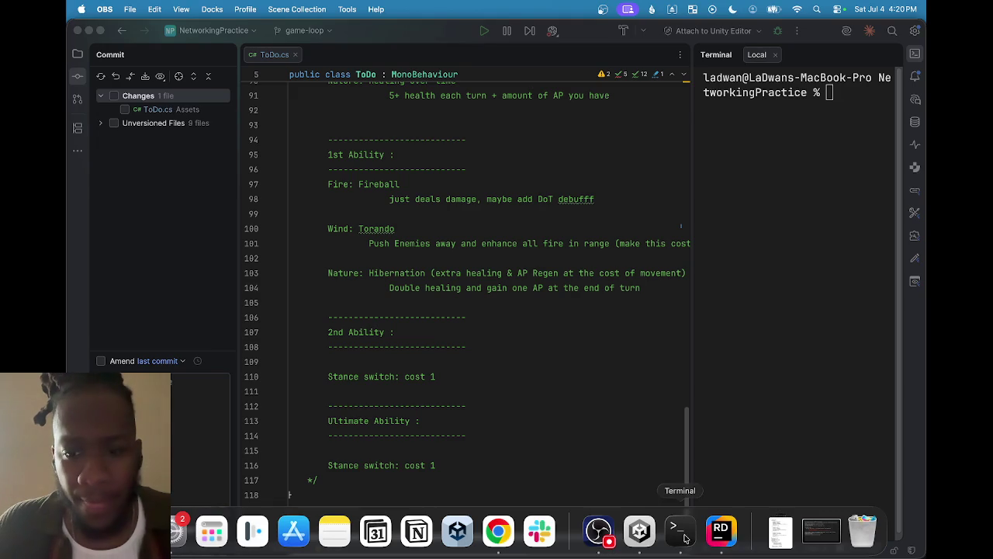
{"action": "left_click", "coordinate": [721, 531]}
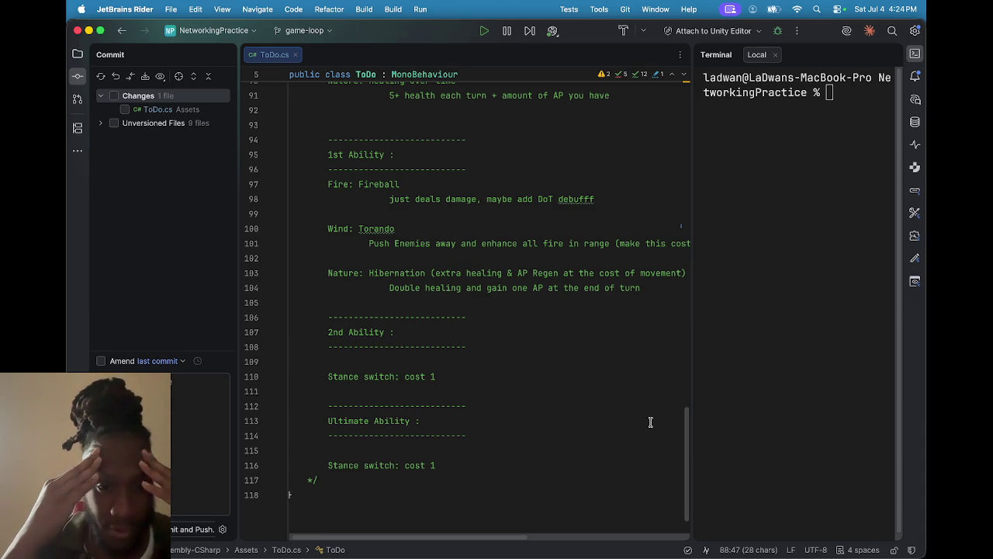
{"action": "scroll", "coordinate": [567, 384], "scroll_direction": "up", "scroll_amount": 6}
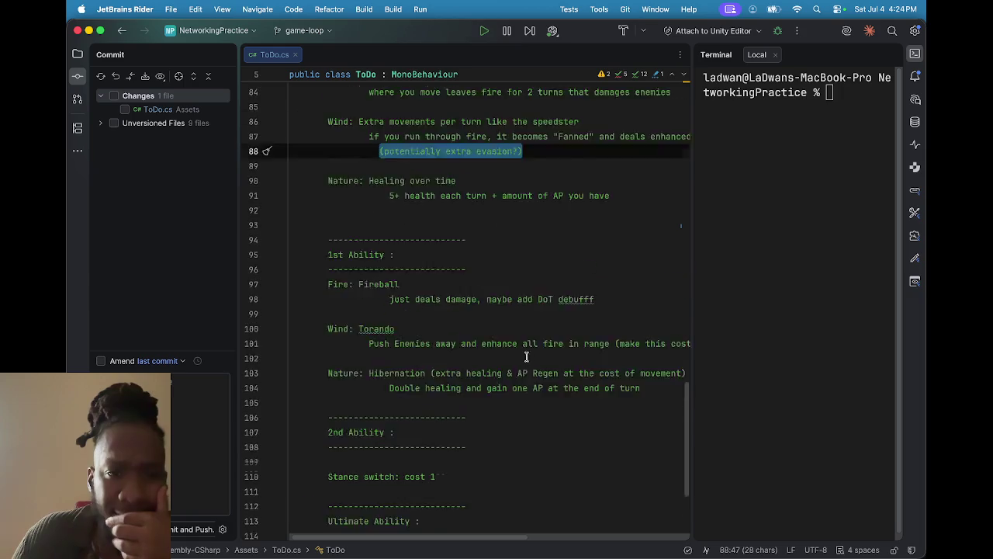
{"action": "scroll", "coordinate": [484, 312], "scroll_direction": "up", "scroll_amount": 6}
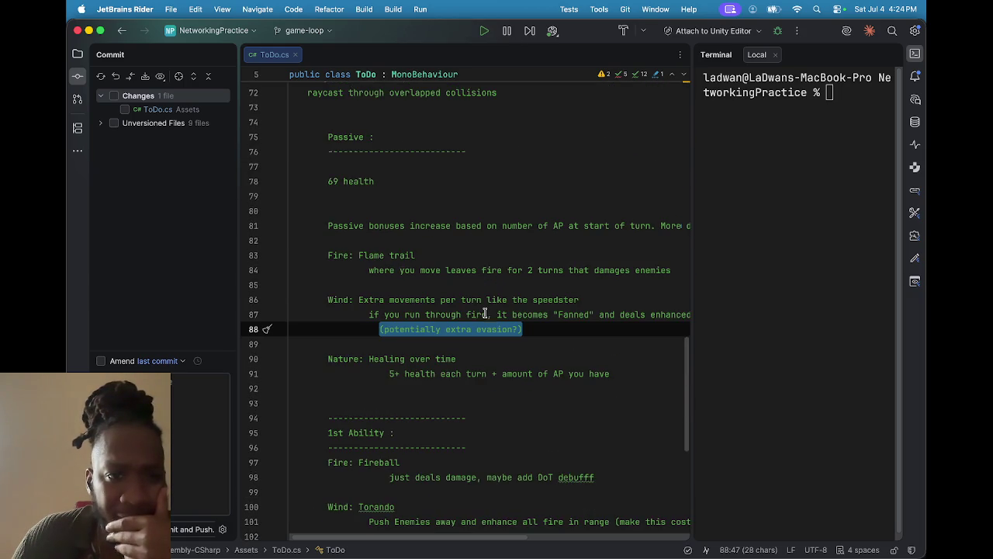
{"action": "scroll", "coordinate": [472, 313], "scroll_direction": "down", "scroll_amount": 1}
{"action": "scroll", "coordinate": [457, 306], "scroll_direction": "down", "scroll_amount": 2}
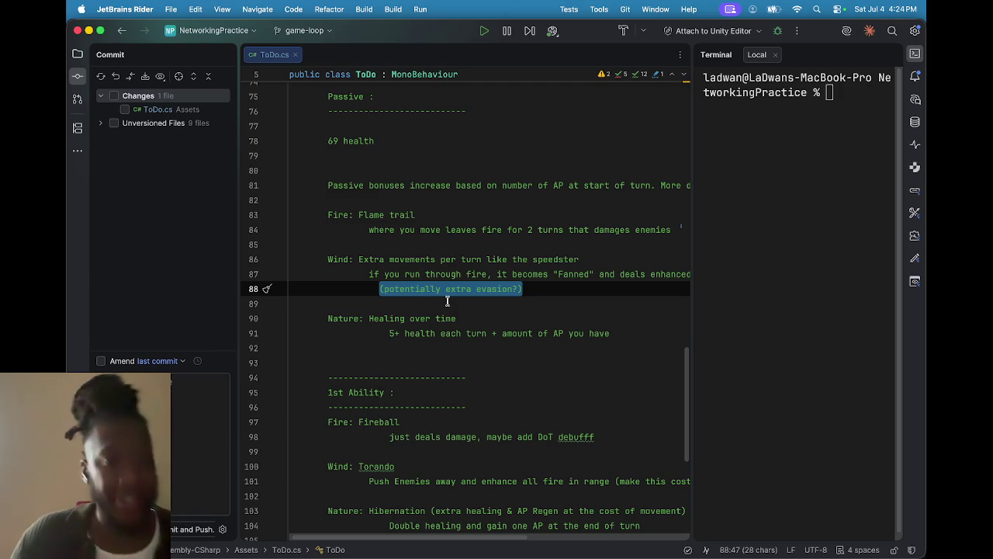
{"action": "scroll", "coordinate": [443, 291], "scroll_direction": "down", "scroll_amount": 1}
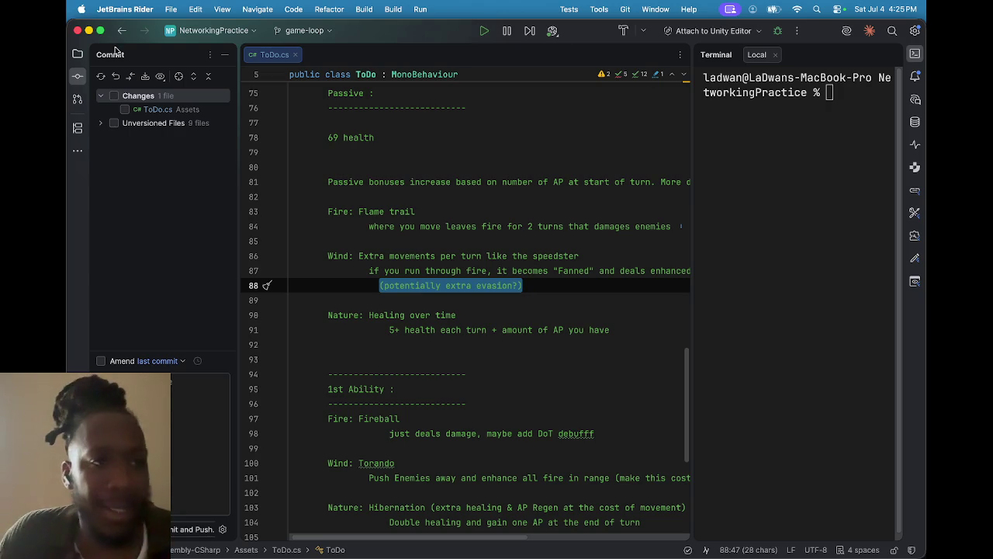
{"action": "left_click", "coordinate": [88, 30]}
- Search the Project assets for 'brawn' and open the Brawn script in Rider
{"action": "mouse_move", "coordinate": [567, 552]}
{"action": "left_click", "coordinate": [249, 428]}
{"action": "type", "text": "the st"}
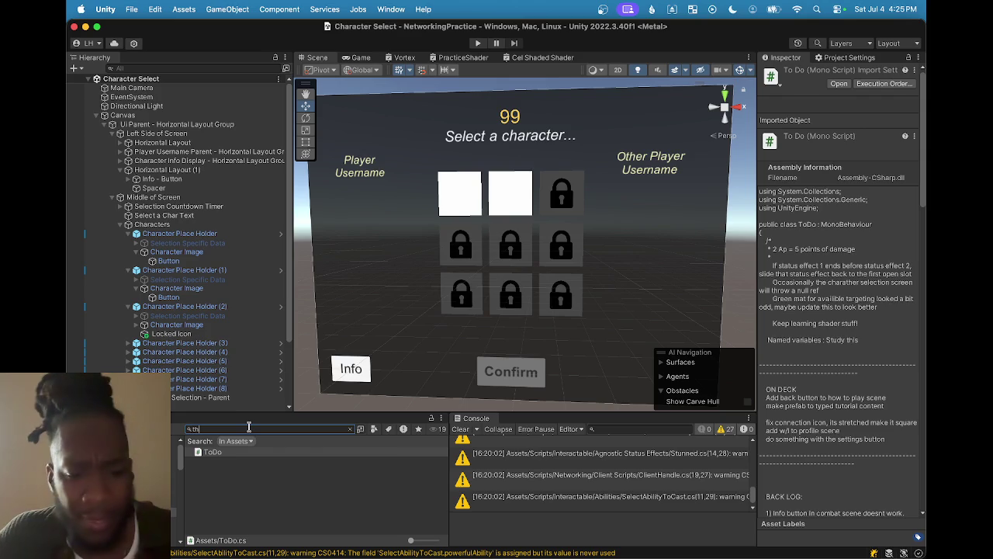
{"action": "key", "text": "BackSpace"}
{"action": "key", "text": "BackSpace"}
{"action": "type", "text": "brawn"}
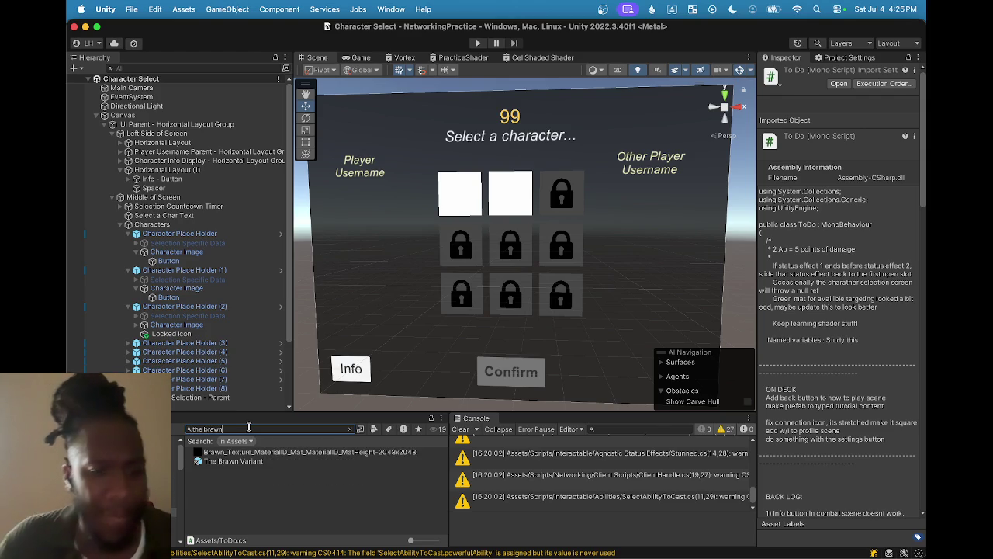
{"action": "key", "text": "BackSpace"}
{"action": "key", "text": "BackSpace"}
{"action": "key", "text": "BackSpace"}
{"action": "key", "text": "BackSpace"}
{"action": "key", "text": "BackSpace"}
{"action": "key", "text": "BackSpace"}
{"action": "type", "text": "be"}
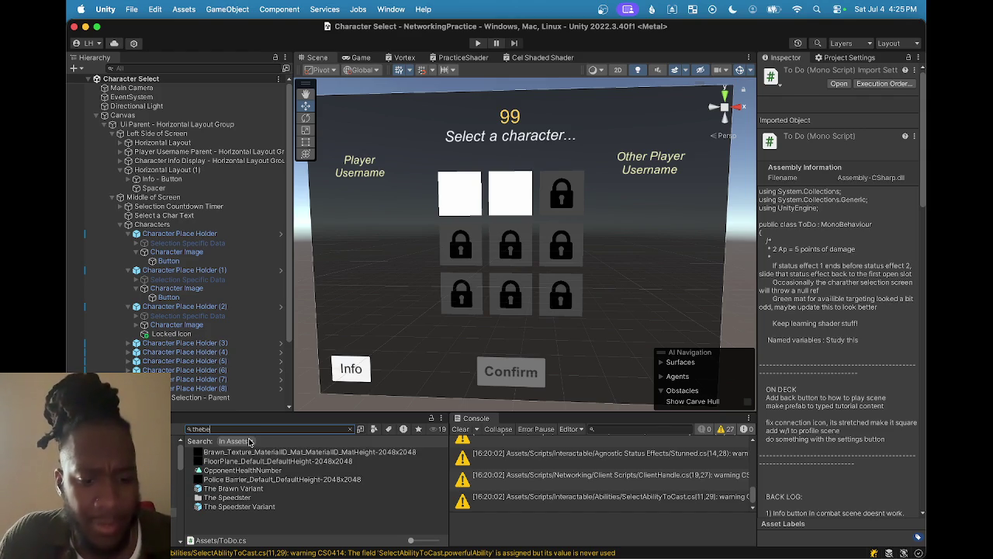
{"action": "key", "text": "BackSpace"}
{"action": "type", "text": "r"}
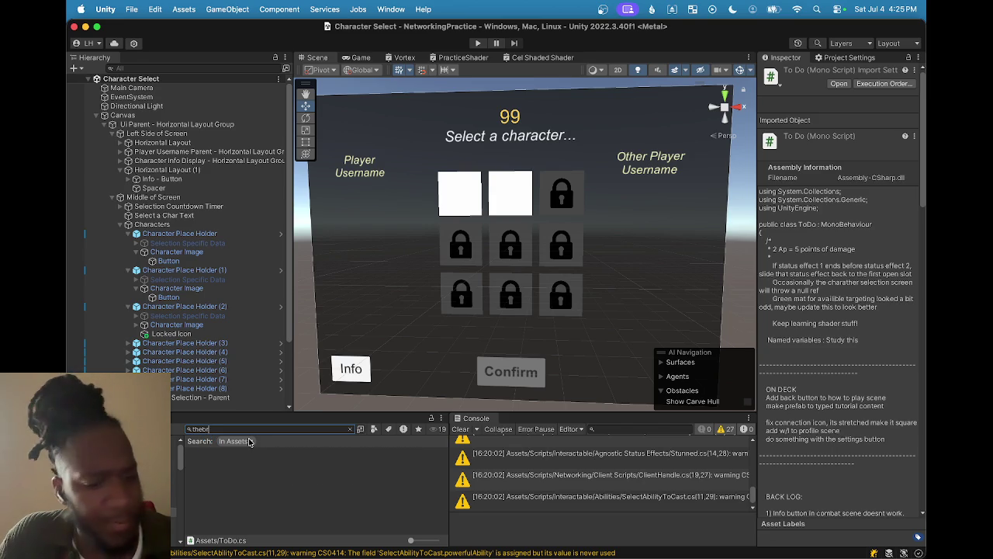
{"action": "key", "text": "BackSpace"}
{"action": "key", "text": "BackSpace"}
{"action": "key", "text": "BackSpace"}
{"action": "type", "text": "braw"}
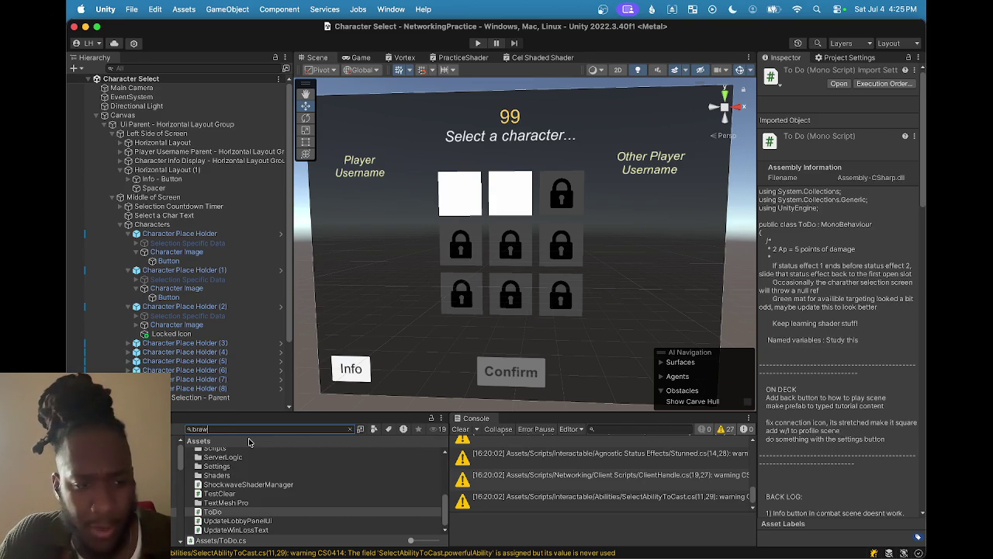
{"action": "type", "text": "n"}
{"action": "scroll", "coordinate": [268, 481], "scroll_direction": "up", "scroll_amount": 5}
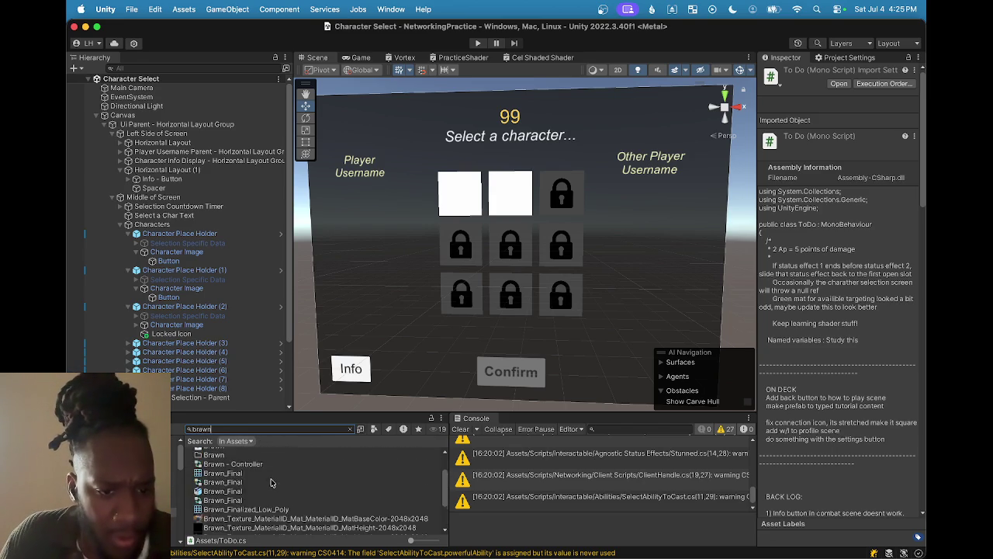
{"action": "double_click", "coordinate": [221, 475]}
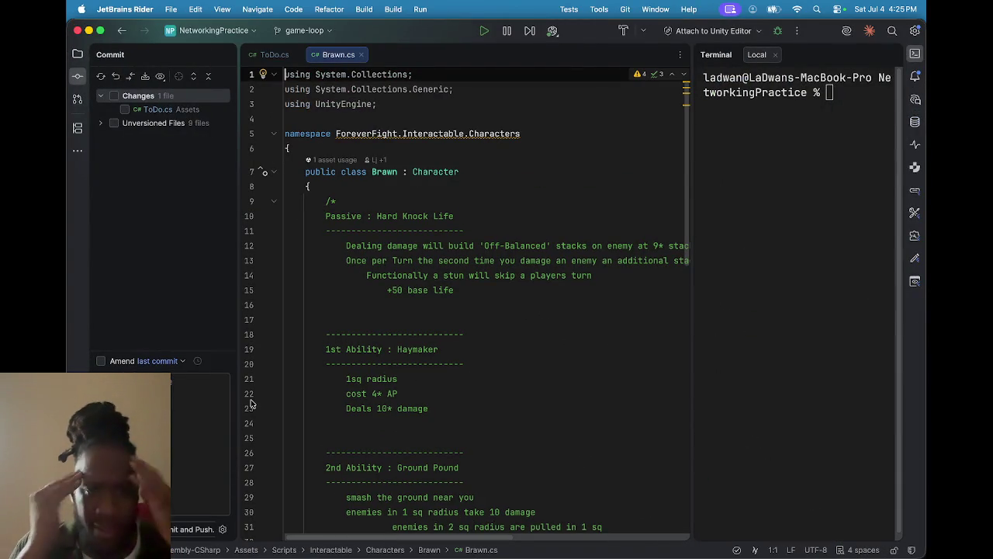
- Read the Brawn.cs notes, select the AttemptAbilty method, and toggle Git Blame annotations on and off
{"action": "scroll", "coordinate": [372, 341], "scroll_direction": "down", "scroll_amount": 10}
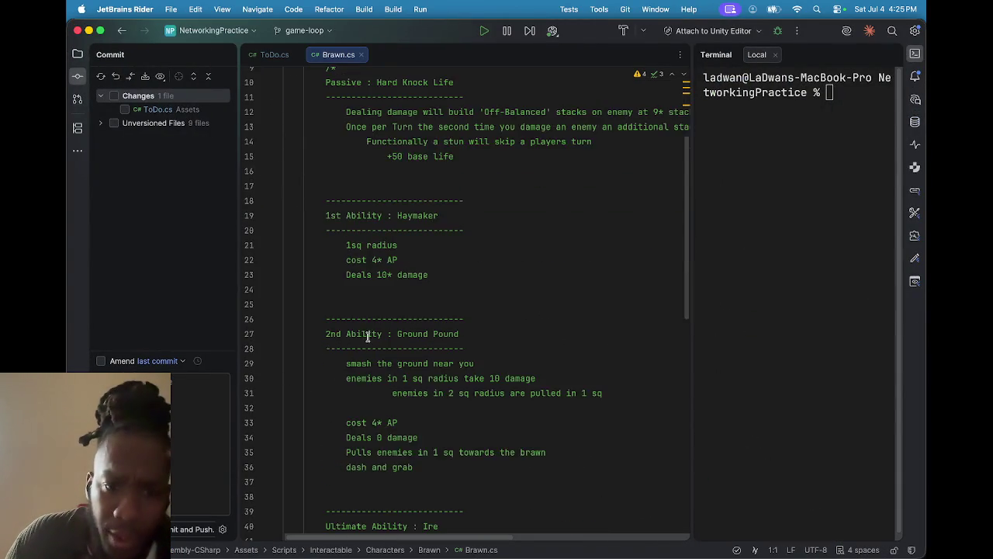
{"action": "scroll", "coordinate": [391, 359], "scroll_direction": "down", "scroll_amount": 4}
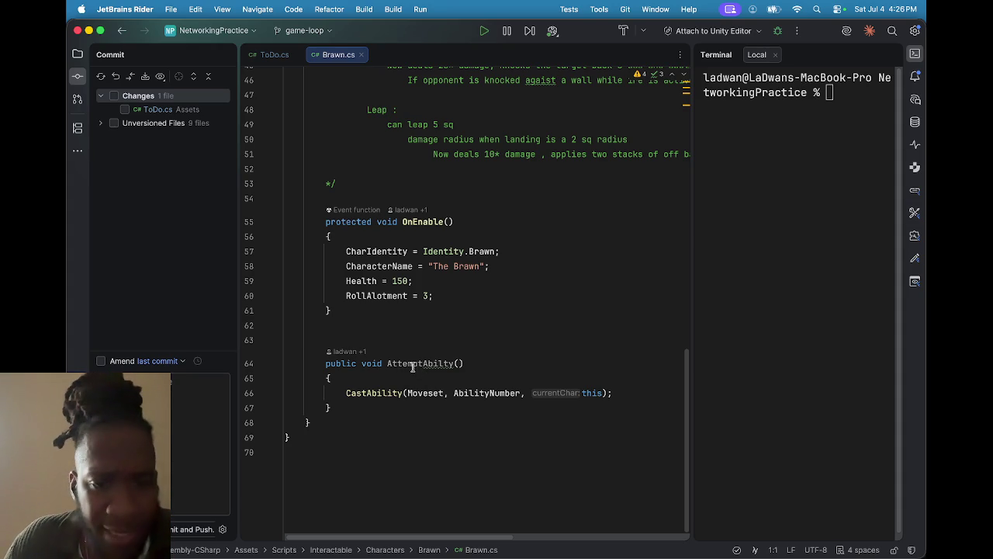
{"action": "left_click", "coordinate": [446, 363]}
{"action": "double_click", "coordinate": [446, 363]}
{"action": "left_click", "coordinate": [347, 352]}
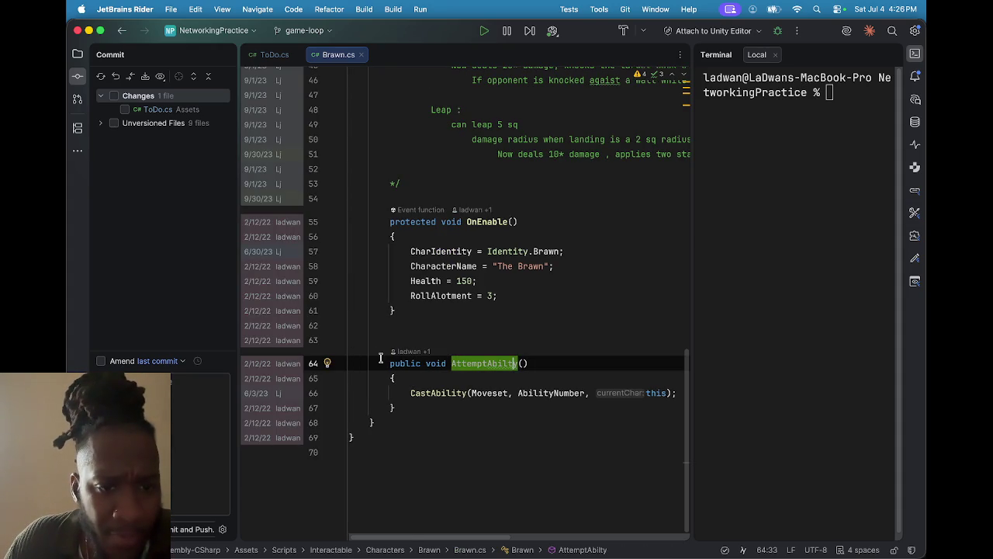
{"action": "left_click", "coordinate": [415, 353]}
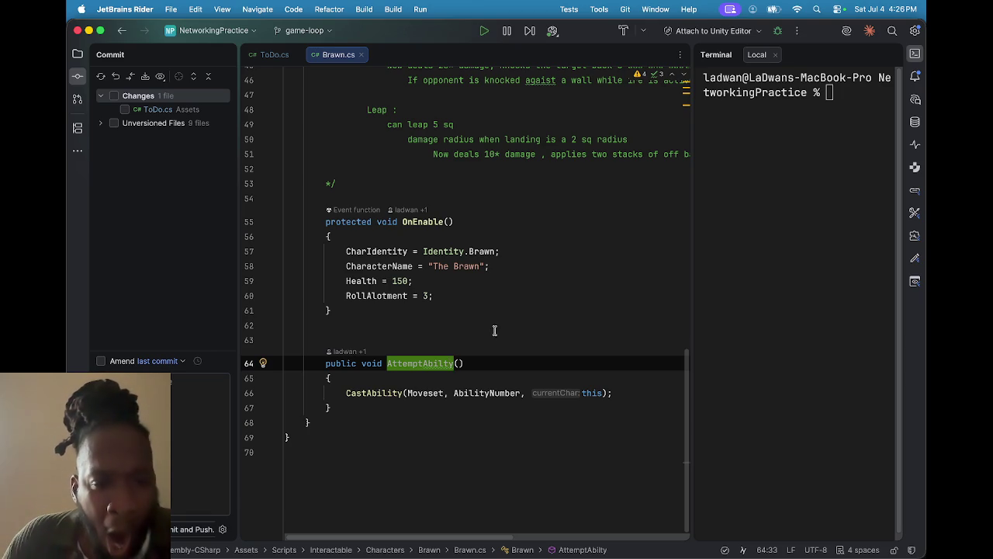
- Scroll back through Brawn.cs, then minimize Rider to return to Unity
{"action": "scroll", "coordinate": [483, 347], "scroll_direction": "up", "scroll_amount": 3}
{"action": "scroll", "coordinate": [482, 347], "scroll_direction": "up", "scroll_amount": 8}
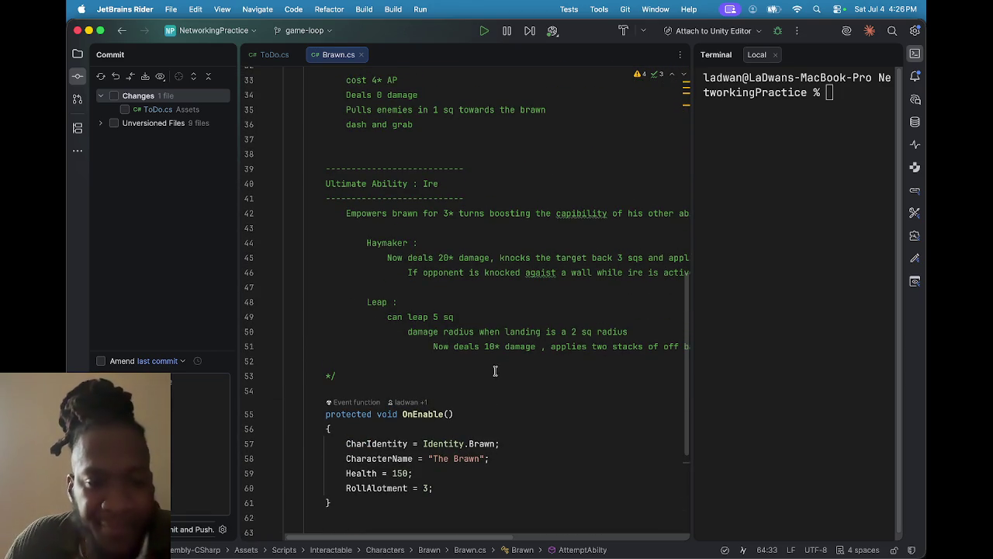
{"action": "scroll", "coordinate": [487, 377], "scroll_direction": "up", "scroll_amount": 8}
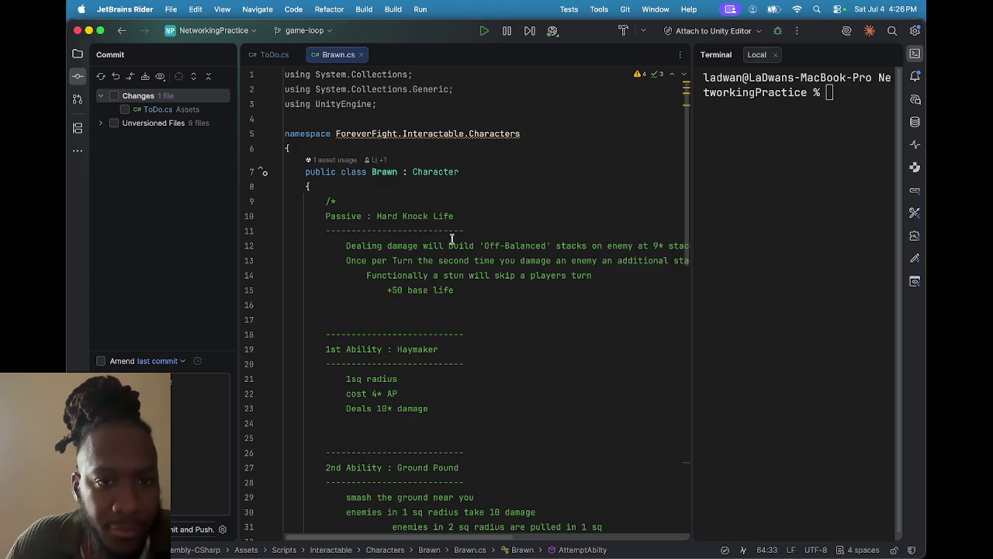
{"action": "scroll", "coordinate": [454, 245], "scroll_direction": "down", "scroll_amount": 5}
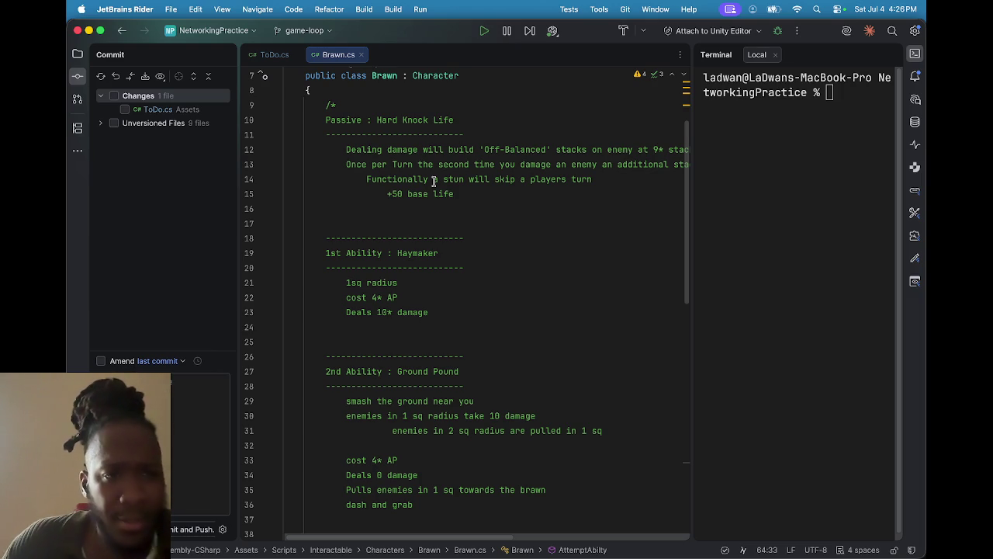
{"action": "left_click", "coordinate": [90, 30]}
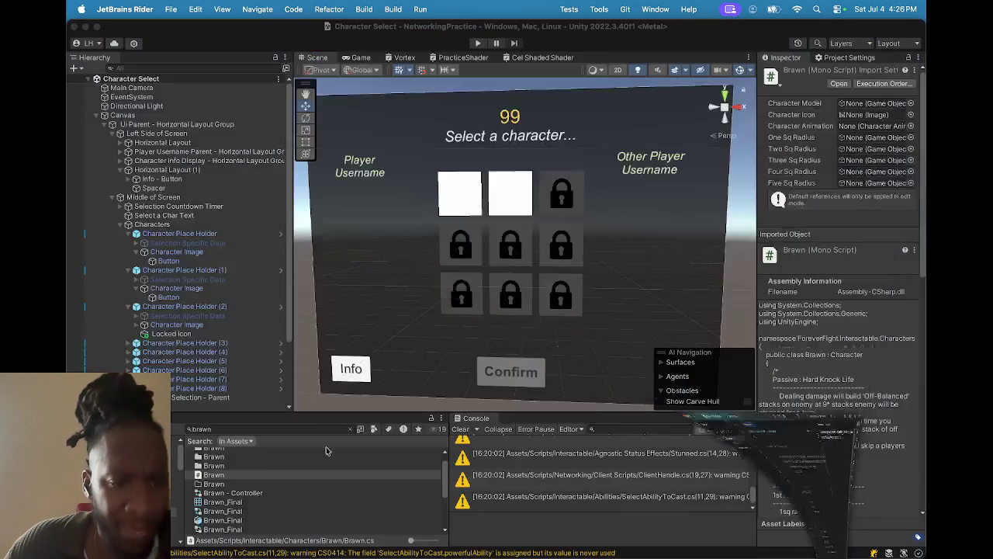
- Filter the Project assets for 'brawn' and open The Brawn Variant prefab
{"action": "left_click", "coordinate": [259, 427]}
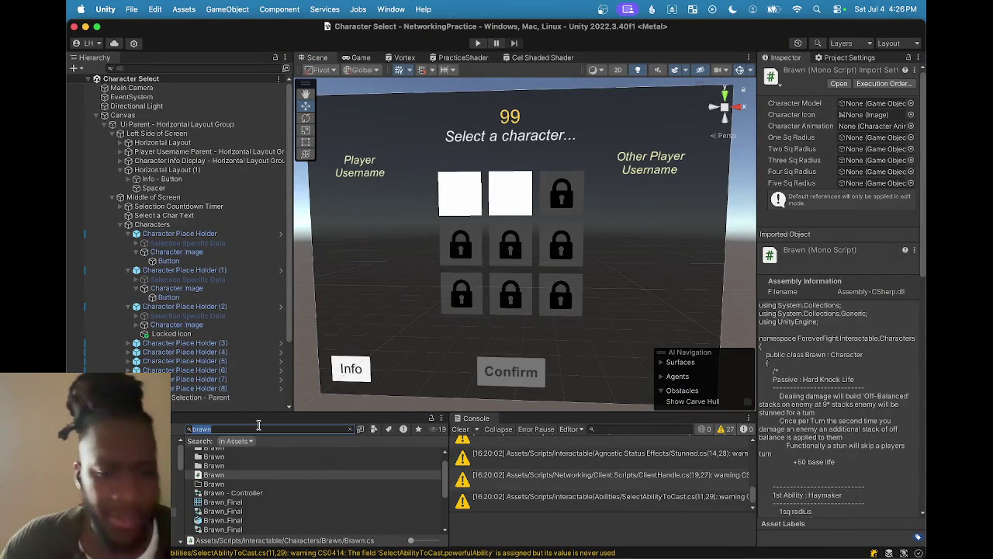
{"action": "key", "text": "BackSpace"}
{"action": "type", "text": "brawn"}
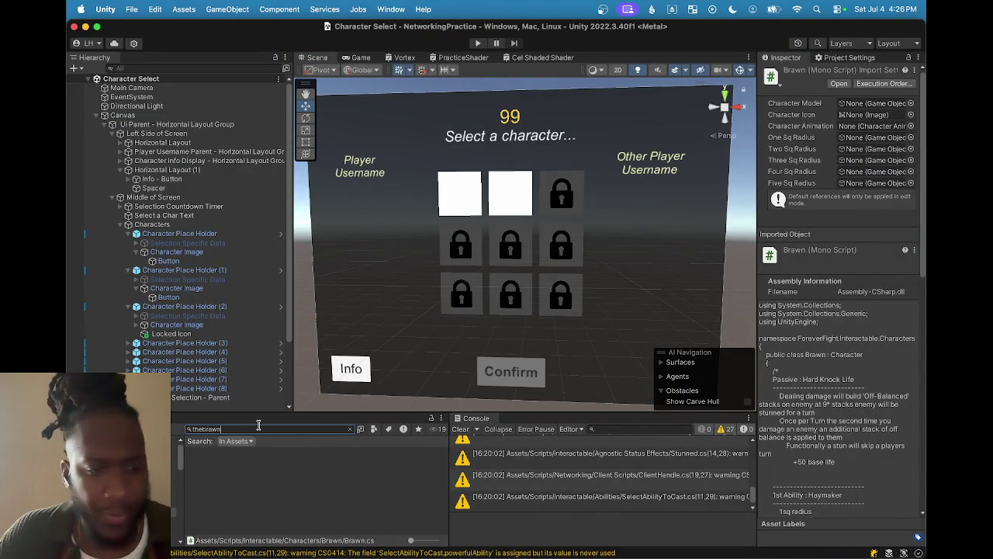
{"action": "key", "text": "BackSpace"}
{"action": "key", "text": "BackSpace"}
{"action": "key", "text": "BackSpace"}
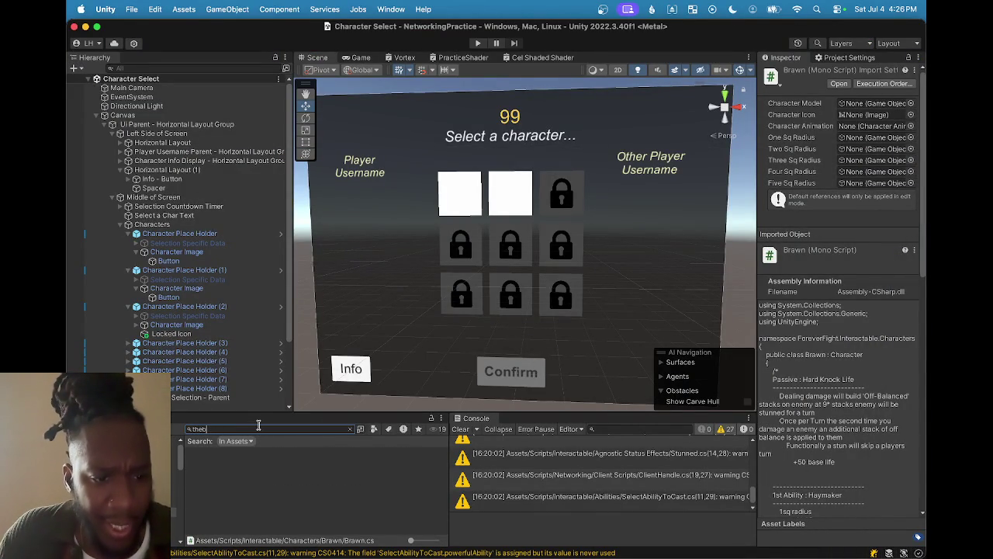
{"action": "key", "text": "BackSpace"}
{"action": "type", "text": "brawn"}
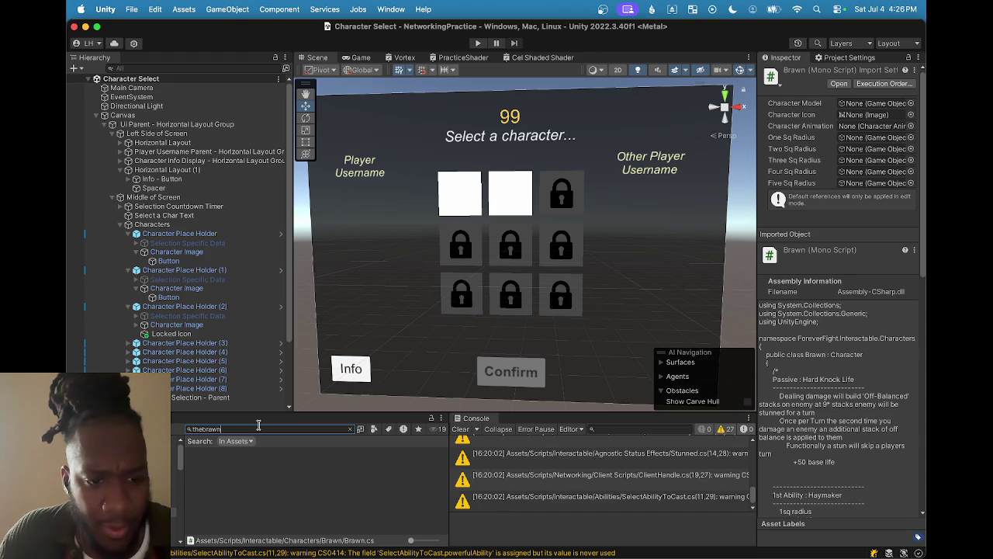
{"action": "key", "text": "BackSpace"}
{"action": "key", "text": "BackSpace"}
{"action": "key", "text": "BackSpace"}
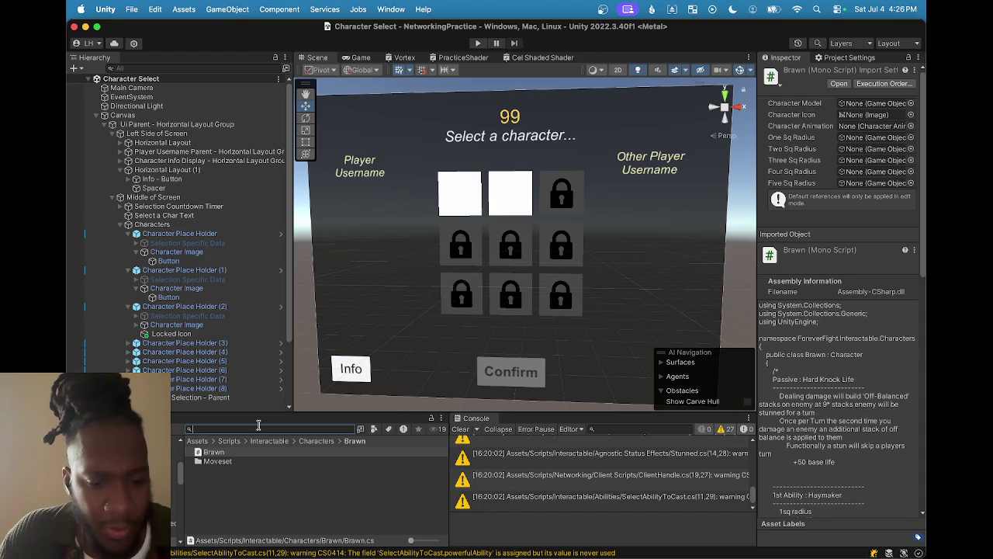
{"action": "type", "text": "brawn"}
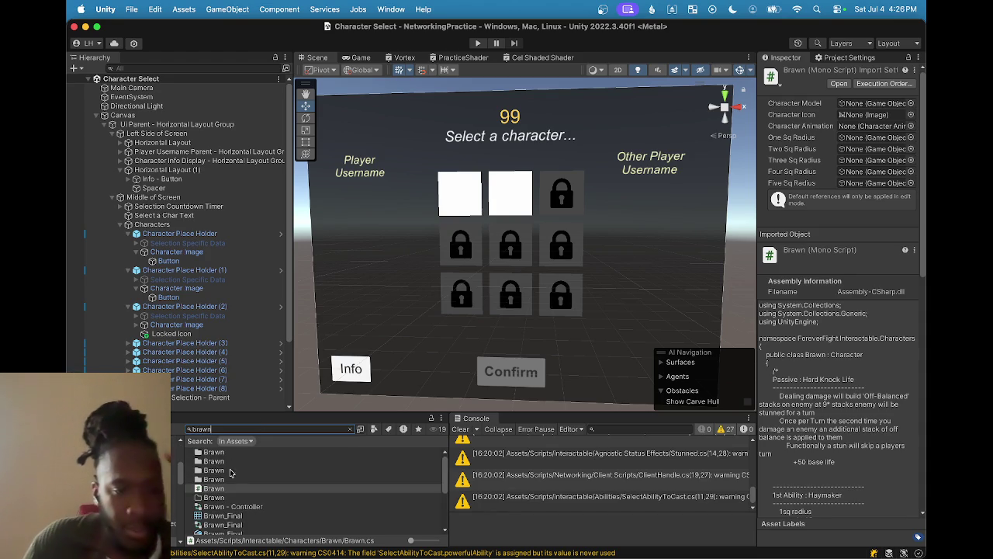
{"action": "scroll", "coordinate": [240, 512], "scroll_direction": "down", "scroll_amount": 3}
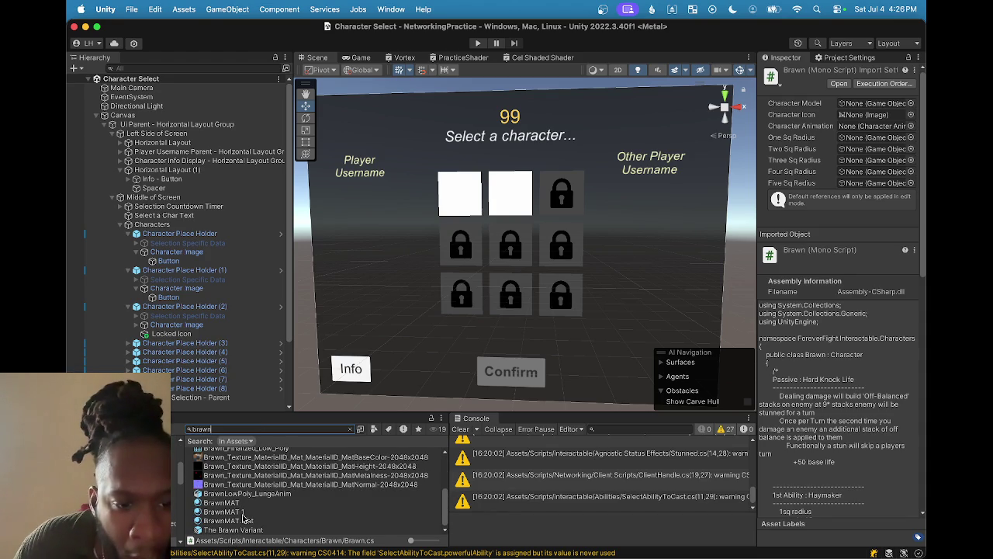
{"action": "double_click", "coordinate": [243, 531]}
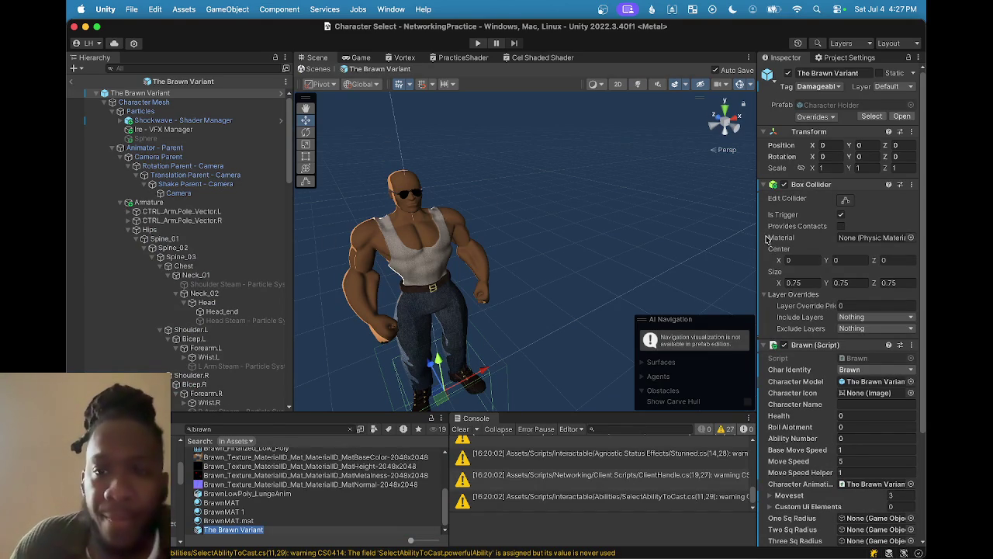
- Widen the Inspector, scroll to the Brawn script, and expand then collapse its Moveset list
{"action": "left_click_drag", "start_coordinate": [761, 239], "coordinate": [721, 240]}
{"action": "scroll", "coordinate": [809, 275], "scroll_direction": "down", "scroll_amount": 5}
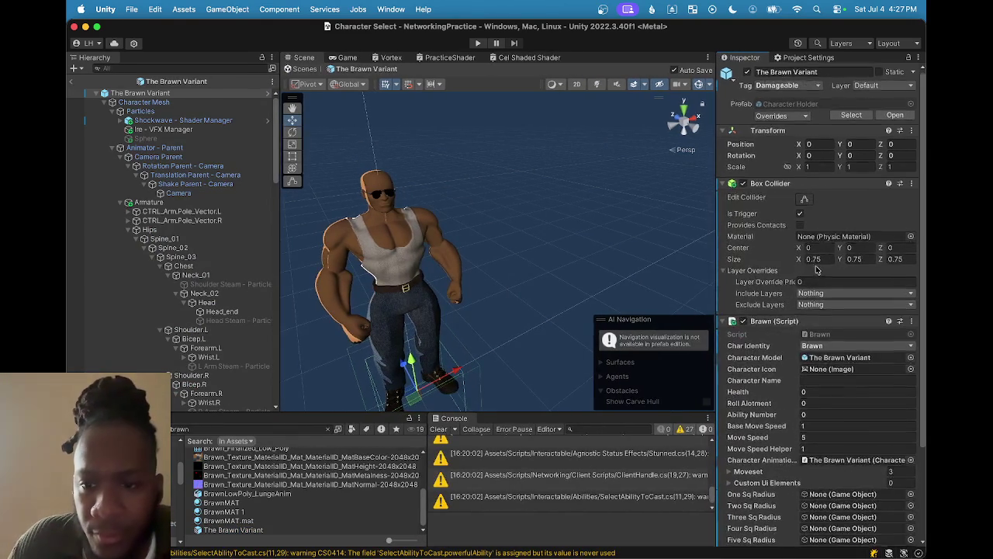
{"action": "scroll", "coordinate": [809, 276], "scroll_direction": "down", "scroll_amount": 1}
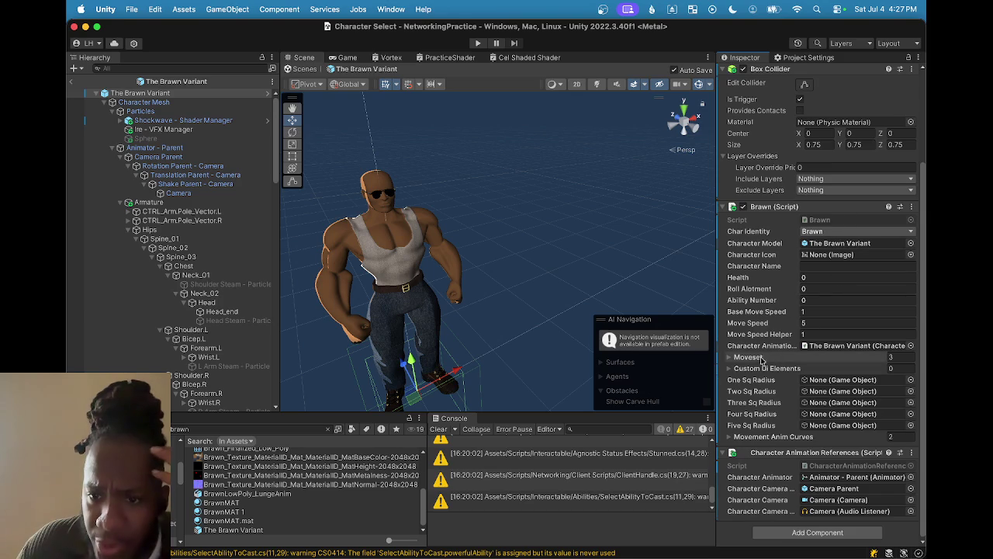
{"action": "left_click", "coordinate": [729, 358]}
{"action": "left_click", "coordinate": [730, 357]}
- Open Brawn.cs from the Inspector and read the Hard Knock Life, Haymaker, Ground Pound and Ire notes
{"action": "double_click", "coordinate": [837, 220]}
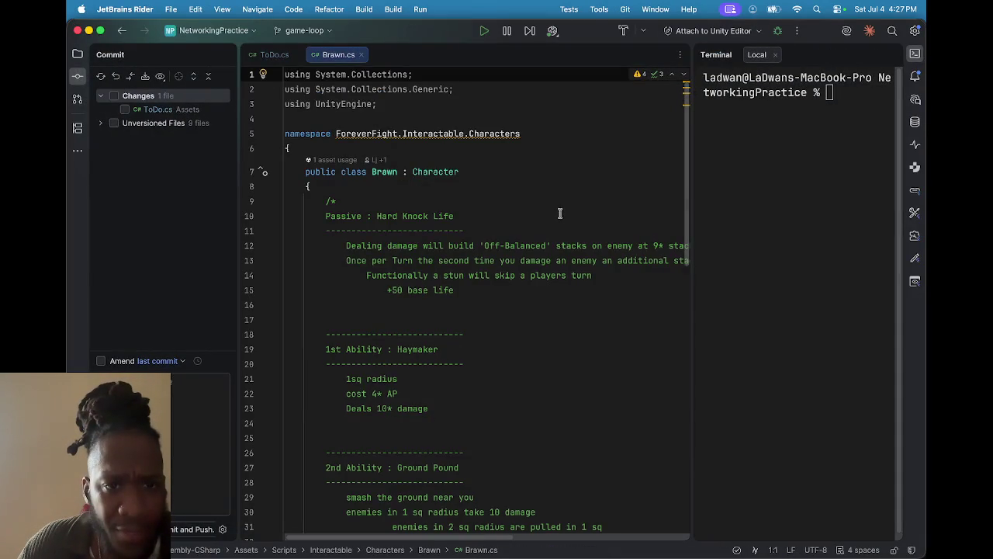
{"action": "scroll", "coordinate": [557, 217], "scroll_direction": "down", "scroll_amount": 10}
{"action": "scroll", "coordinate": [556, 236], "scroll_direction": "down", "scroll_amount": 9}
{"action": "scroll", "coordinate": [556, 237], "scroll_direction": "up", "scroll_amount": 8}
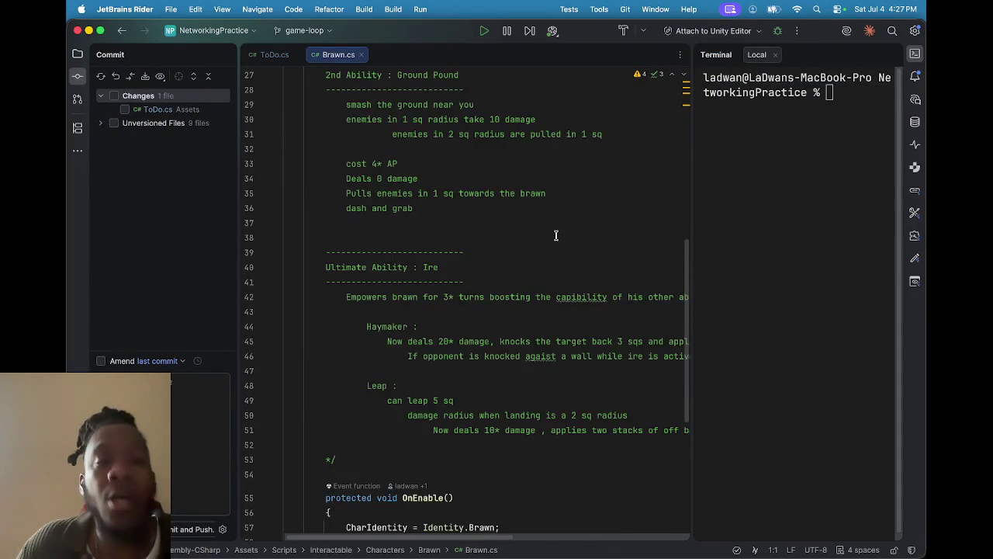
{"action": "scroll", "coordinate": [557, 235], "scroll_direction": "up", "scroll_amount": 11}
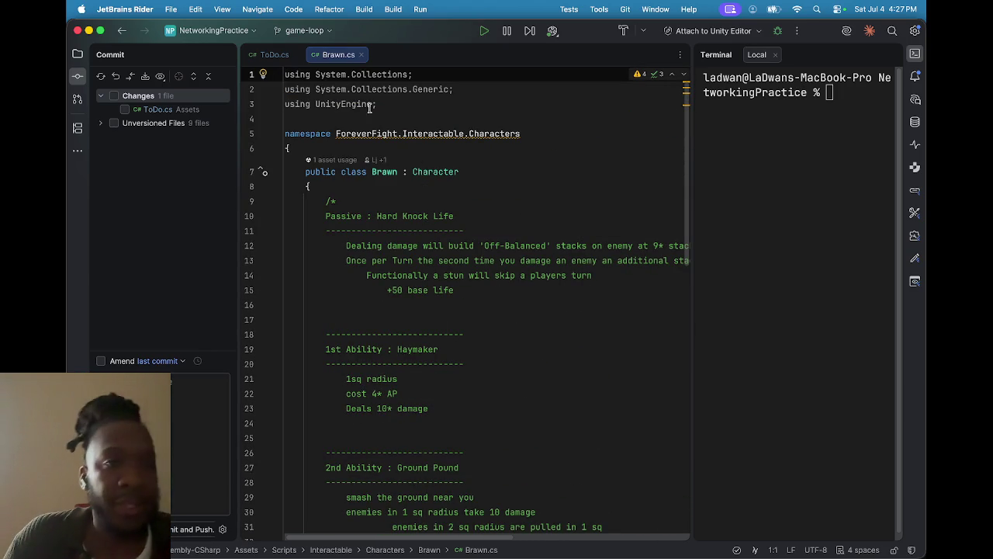
- Minimize Rider and expand the Brawn script's Movement Anim Curves to show Base and Ire Movement
{"action": "left_click", "coordinate": [88, 31]}
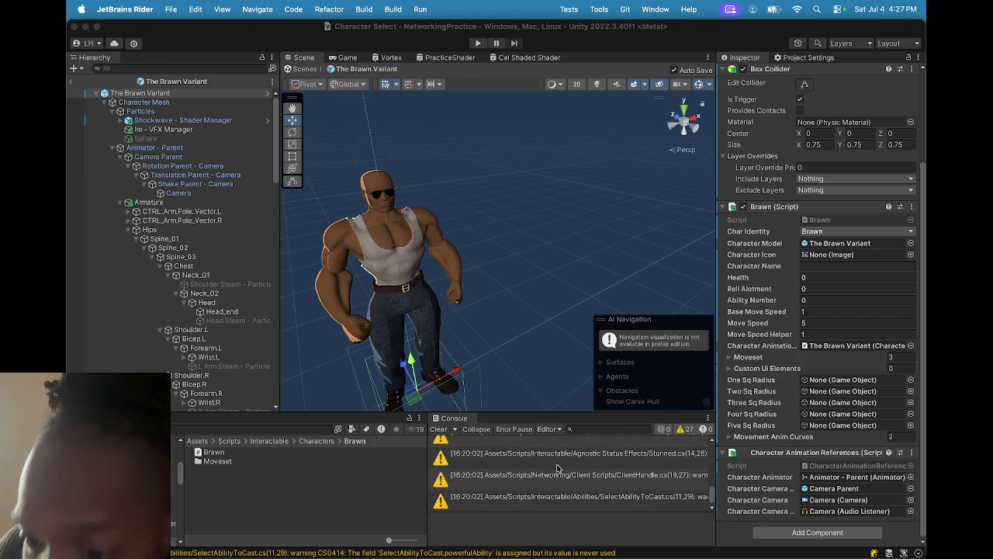
{"action": "left_click", "coordinate": [730, 436]}
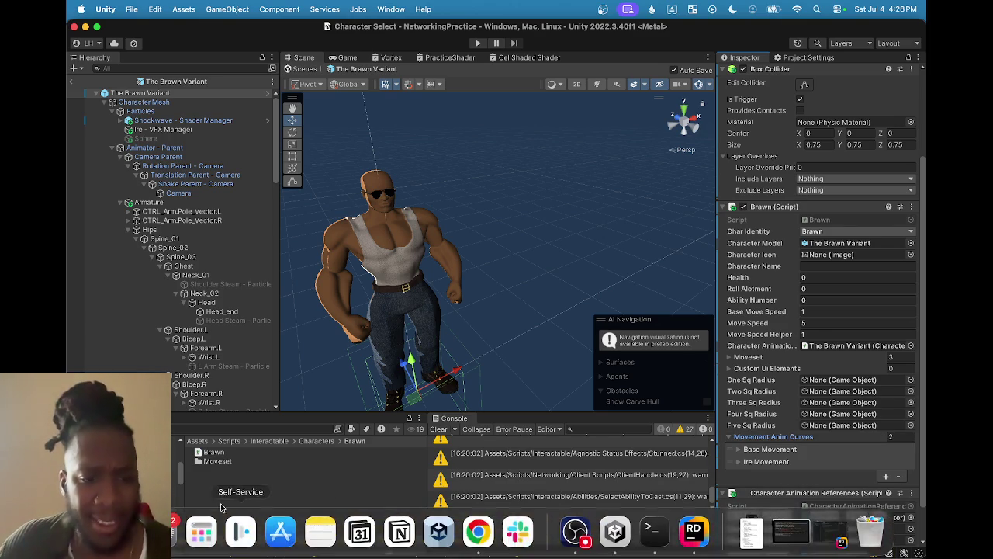
{"action": "key", "text": "super+space"}
- Launch GIMP by searching 'gimp' and close its About window
{"action": "type", "text": "gimp"}
{"action": "key", "text": "Return"}
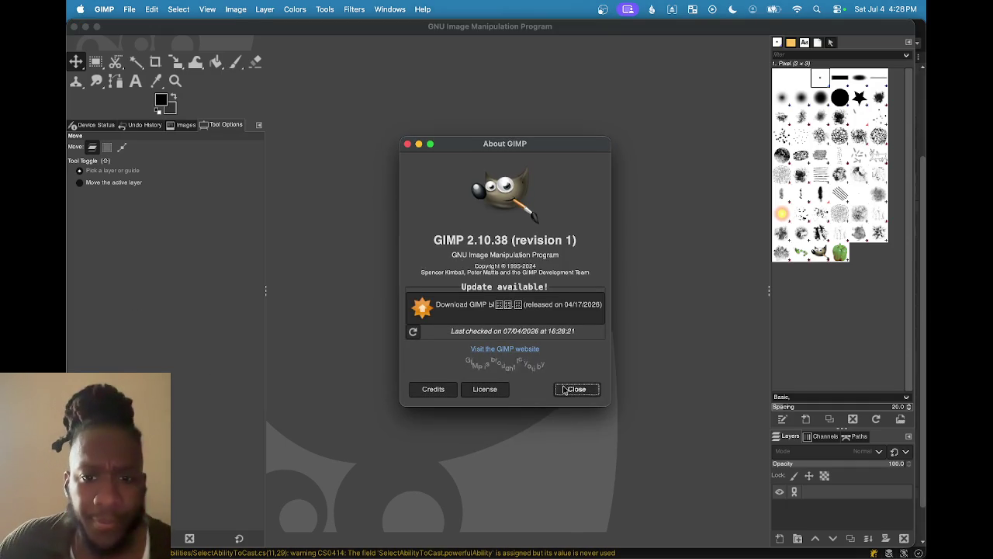
{"action": "left_click", "coordinate": [574, 389]}
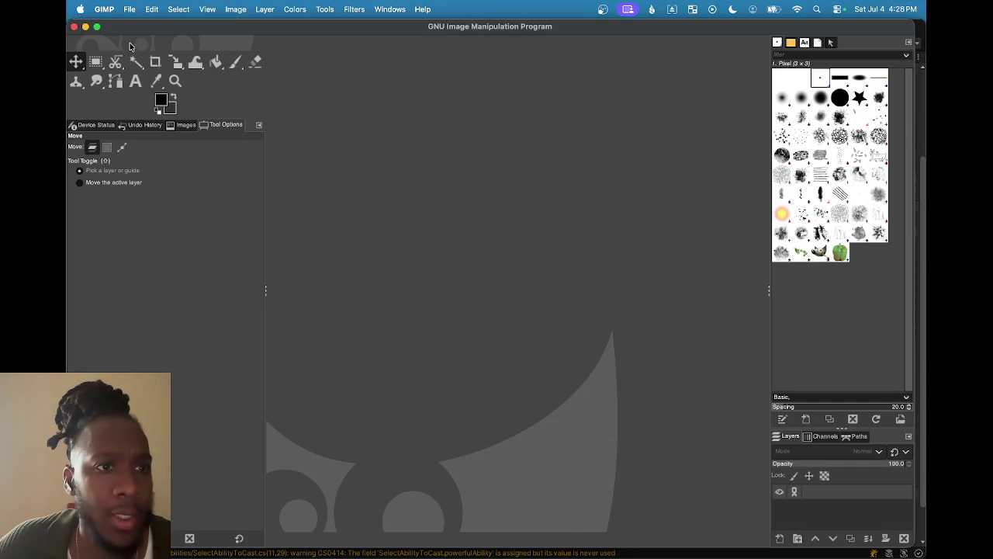
{"action": "left_click", "coordinate": [130, 11]}
- Create a new 1920 × 1080 image and add a transparent layer named Layer above Background
{"action": "left_click", "coordinate": [135, 28]}
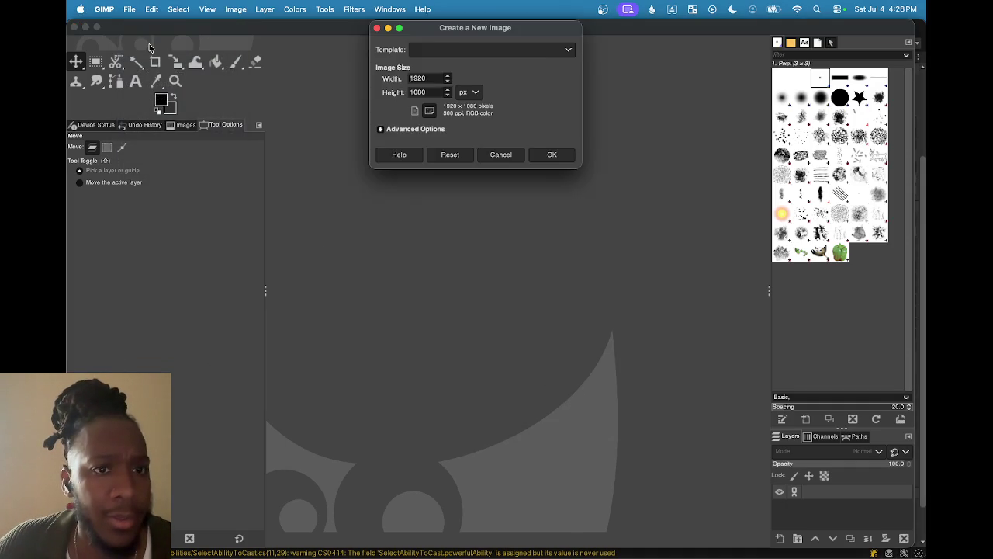
{"action": "left_click", "coordinate": [545, 157]}
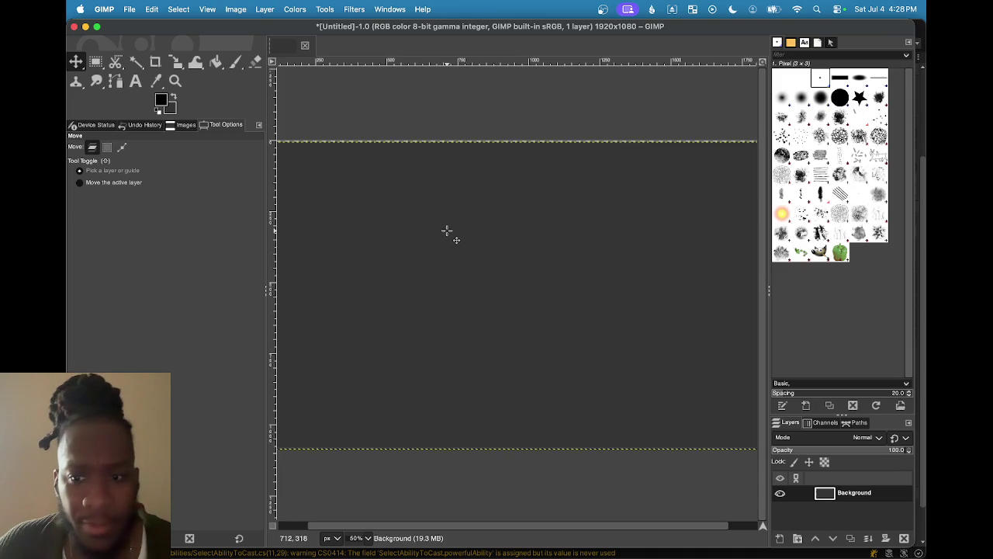
{"action": "left_click", "coordinate": [810, 464]}
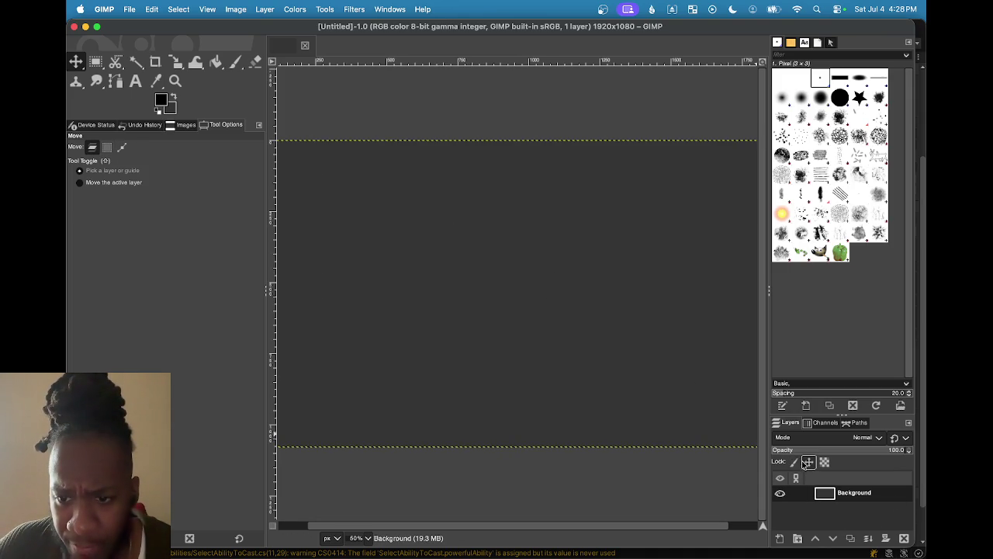
{"action": "left_click", "coordinate": [780, 538]}
{"action": "left_click", "coordinate": [894, 543]}
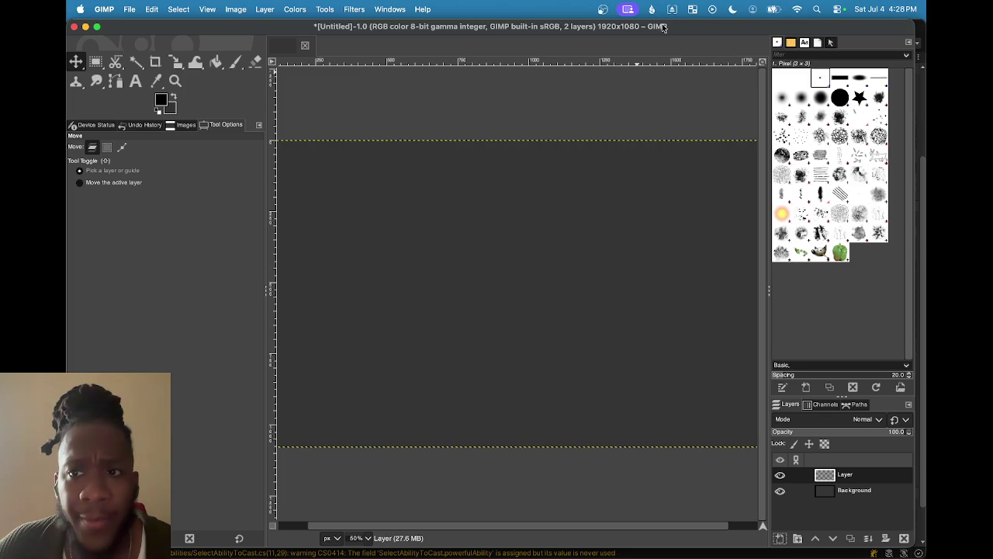
{"action": "double_click", "coordinate": [664, 31]}
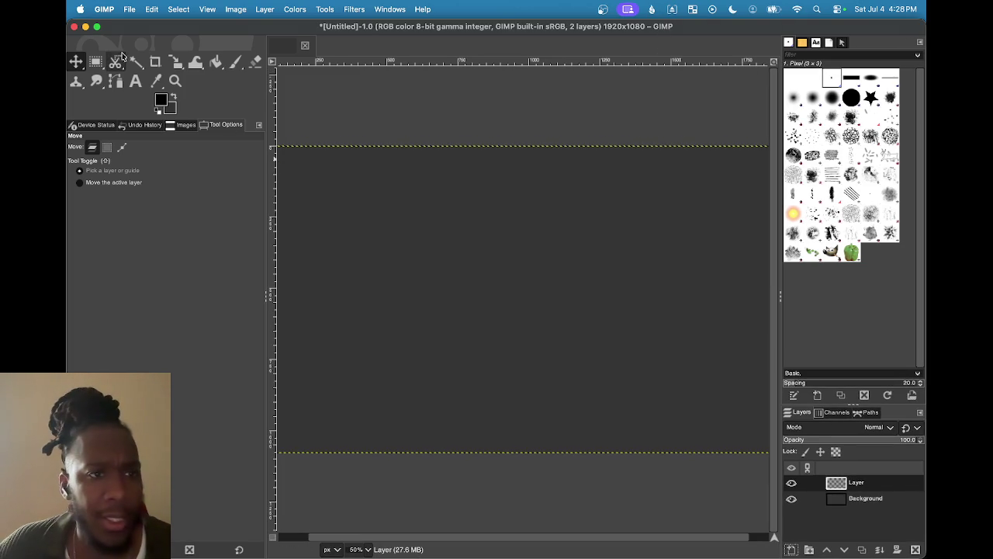
{"action": "left_click", "coordinate": [235, 62]}
- Paint a freehand 5 near the top of the canvas, undoing a first stray stroke
{"action": "mouse_move", "coordinate": [346, 197]}
{"action": "left_mouse_down"}
{"action": "mouse_move", "coordinate": [493, 268]}
{"action": "mouse_move", "coordinate": [572, 263]}
{"action": "left_mouse_up"}
{"action": "key", "text": "super+z"}
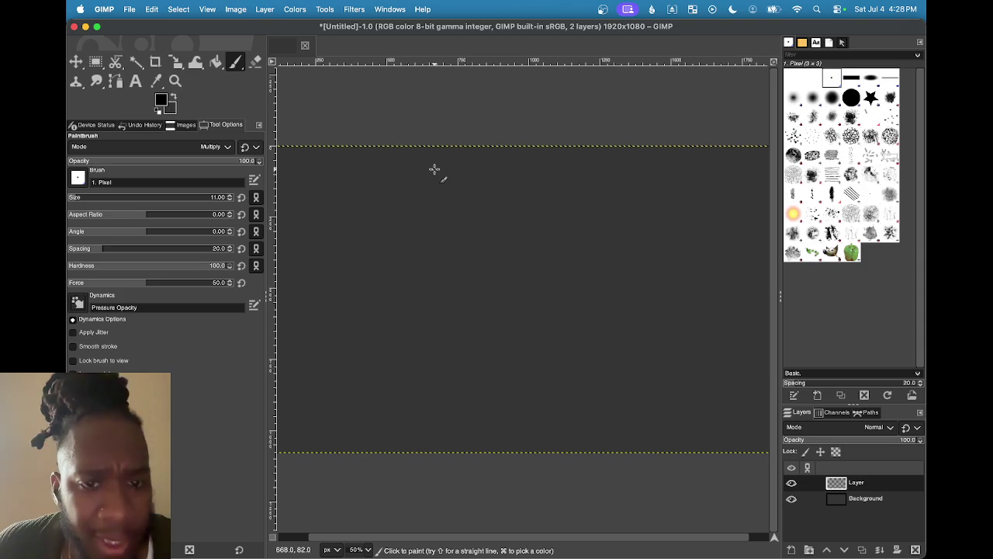
{"action": "left_click_drag", "start_coordinate": [469, 163], "coordinate": [472, 191]}
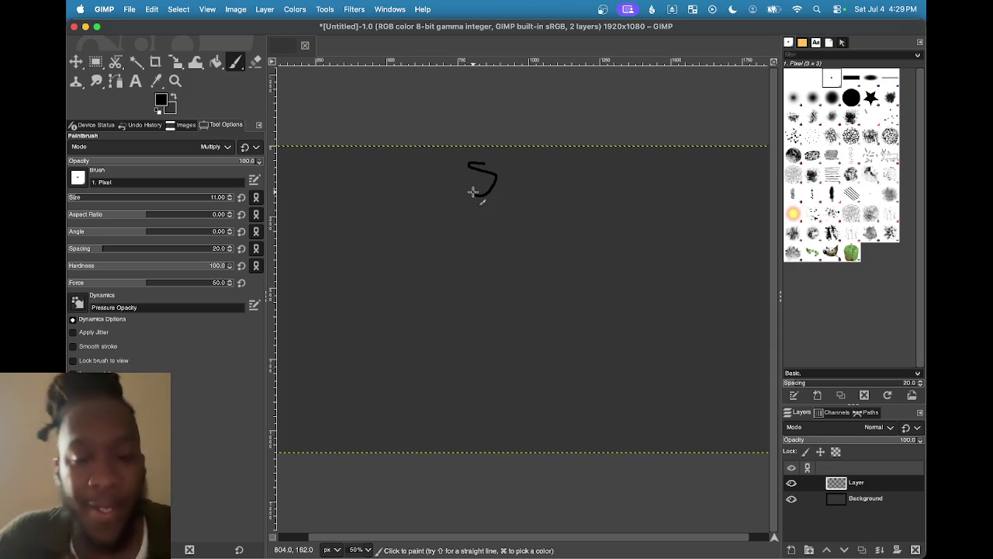
- Draw a vertical stroke under the 5 three times, undoing each so only the 5 remains
{"action": "mouse_move", "coordinate": [483, 207]}
{"action": "left_mouse_down"}
{"action": "mouse_move", "coordinate": [481, 233]}
{"action": "mouse_move", "coordinate": [499, 237]}
{"action": "left_mouse_up"}
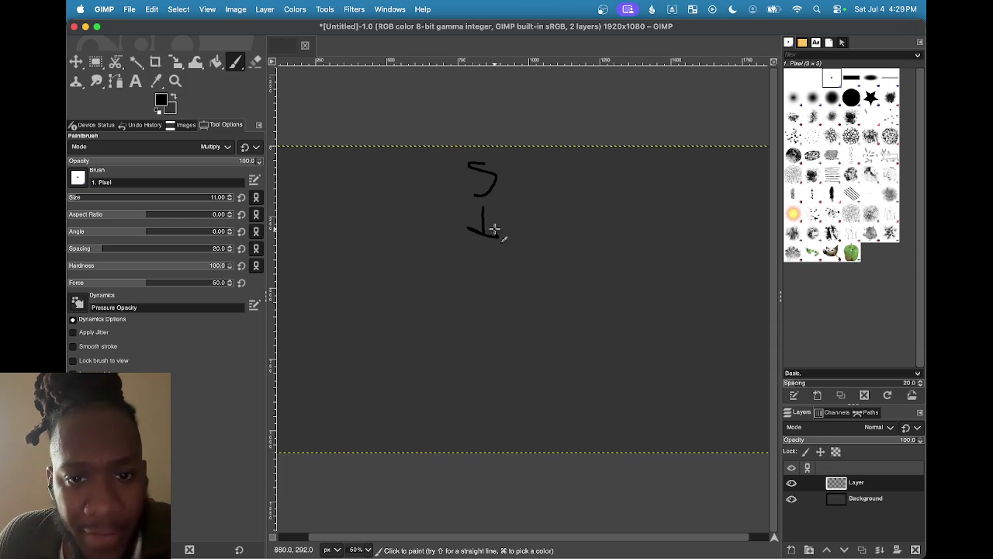
{"action": "key", "text": "super+z"}
{"action": "key", "text": "super+z"}
{"action": "mouse_move", "coordinate": [484, 210]}
{"action": "left_mouse_down"}
{"action": "mouse_move", "coordinate": [477, 232]}
{"action": "mouse_move", "coordinate": [490, 226]}
{"action": "left_mouse_up"}
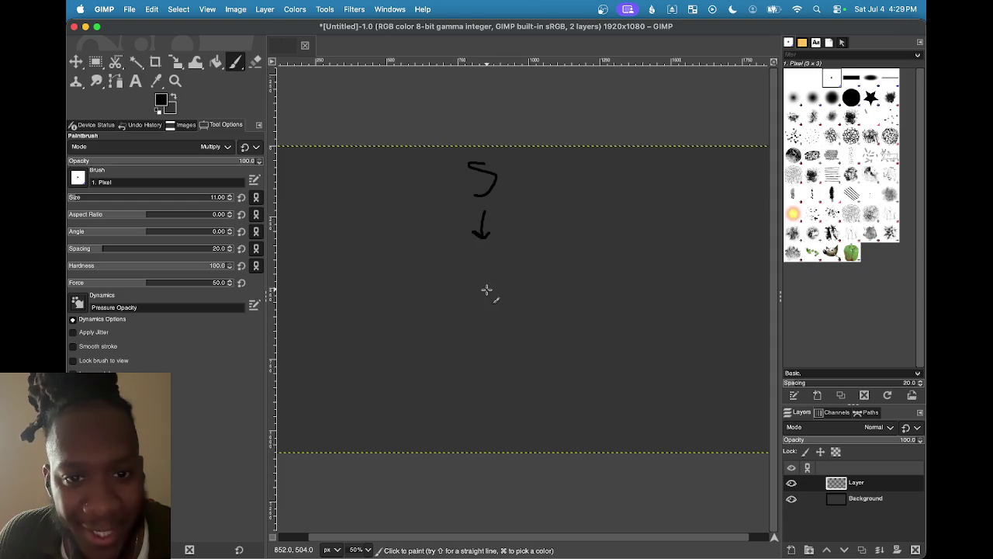
{"action": "key", "text": "super+z"}
{"action": "key", "text": "super+z"}
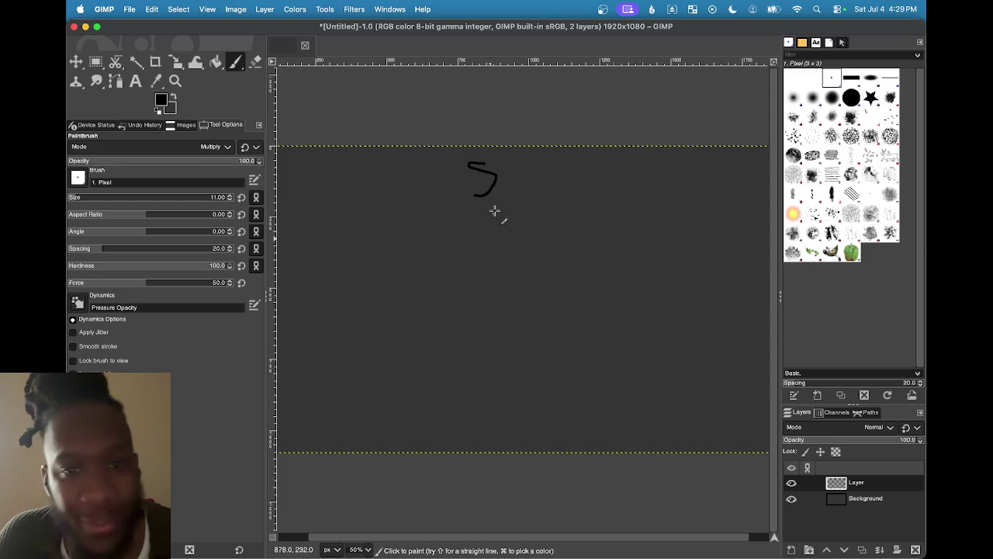
{"action": "mouse_move", "coordinate": [484, 210]}
{"action": "left_mouse_down"}
{"action": "mouse_move", "coordinate": [489, 245]}
{"action": "mouse_move", "coordinate": [501, 234]}
{"action": "left_mouse_up"}
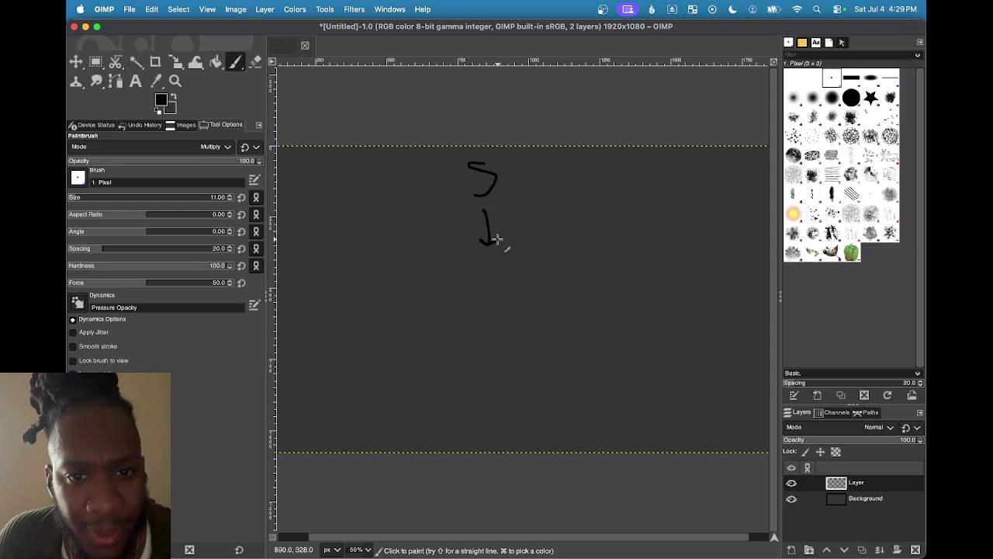
{"action": "key", "text": "super+z"}
{"action": "key", "text": "super+z"}
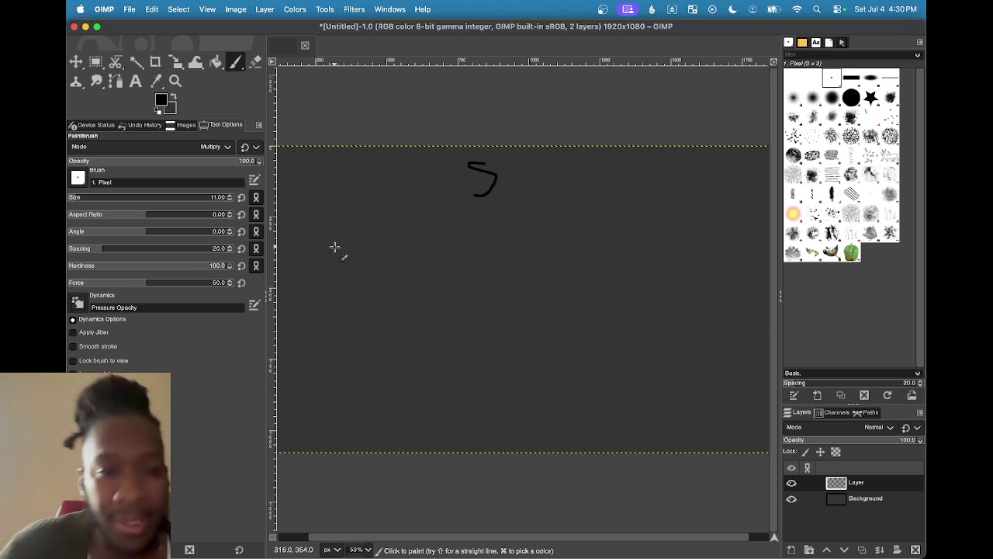
- Draw a tall freehand rectangle outline on the left of the canvas, below the 5
{"action": "mouse_move", "coordinate": [419, 248]}
{"action": "left_mouse_down"}
{"action": "mouse_move", "coordinate": [305, 250]}
{"action": "mouse_move", "coordinate": [297, 411]}
{"action": "mouse_move", "coordinate": [429, 414]}
{"action": "mouse_move", "coordinate": [428, 246]}
{"action": "mouse_move", "coordinate": [397, 246]}
{"action": "left_mouse_up"}
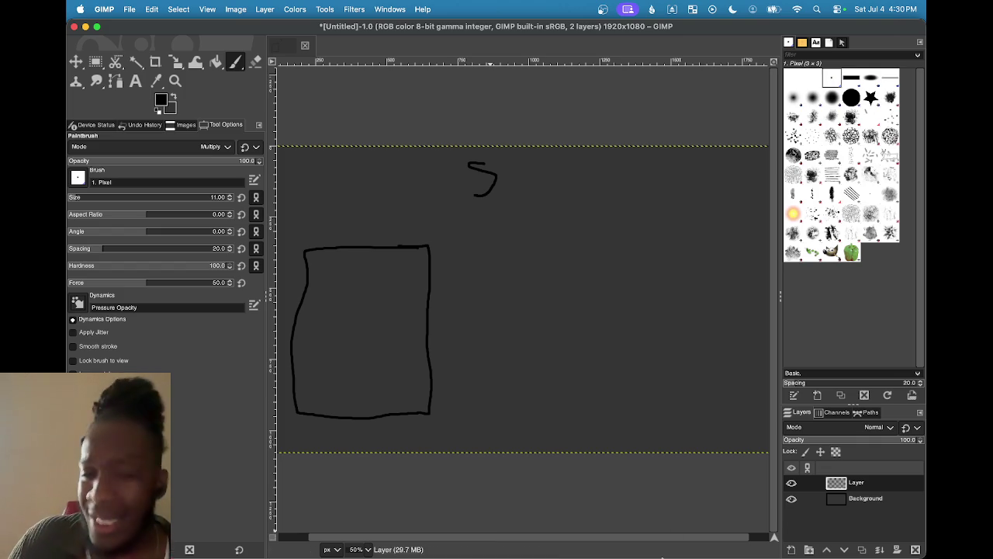
{"action": "mouse_move", "coordinate": [625, 544]}
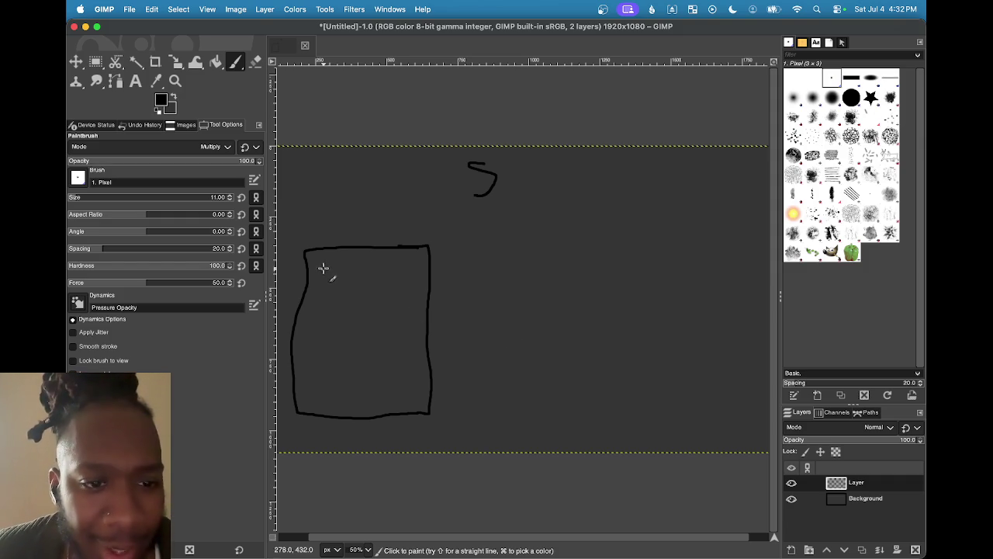
- Paint a small loop and a dot inside the rectangle, undoing each one
{"action": "mouse_move", "coordinate": [329, 271]}
{"action": "left_mouse_down"}
{"action": "mouse_move", "coordinate": [304, 269]}
{"action": "mouse_move", "coordinate": [335, 271]}
{"action": "left_mouse_up"}
{"action": "key", "text": "super+z"}
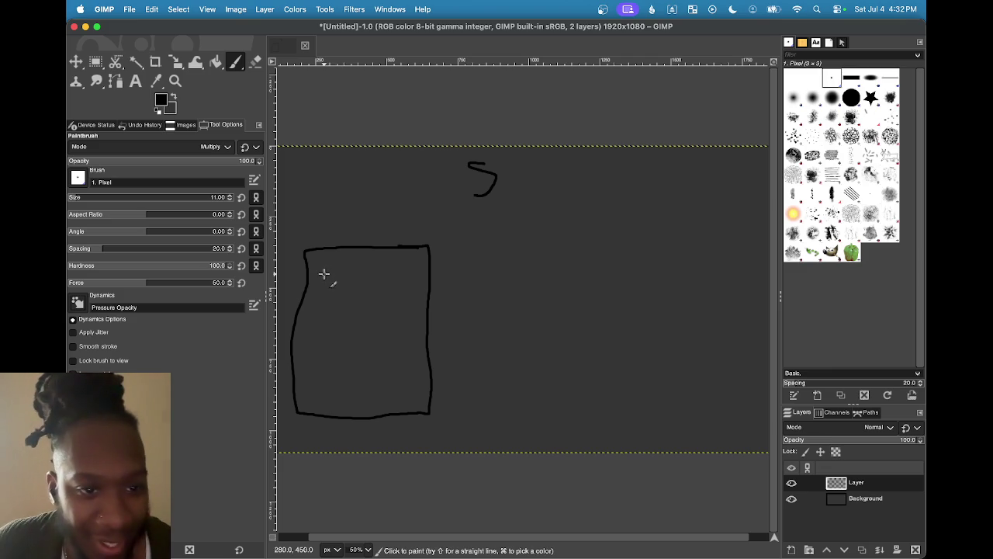
{"action": "left_click", "coordinate": [323, 280]}
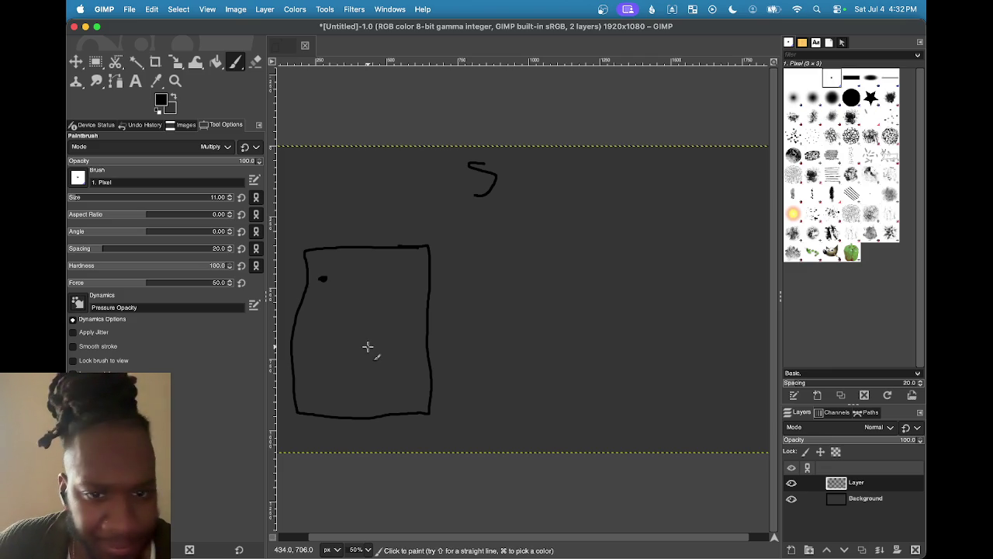
{"action": "key", "text": "super+z"}
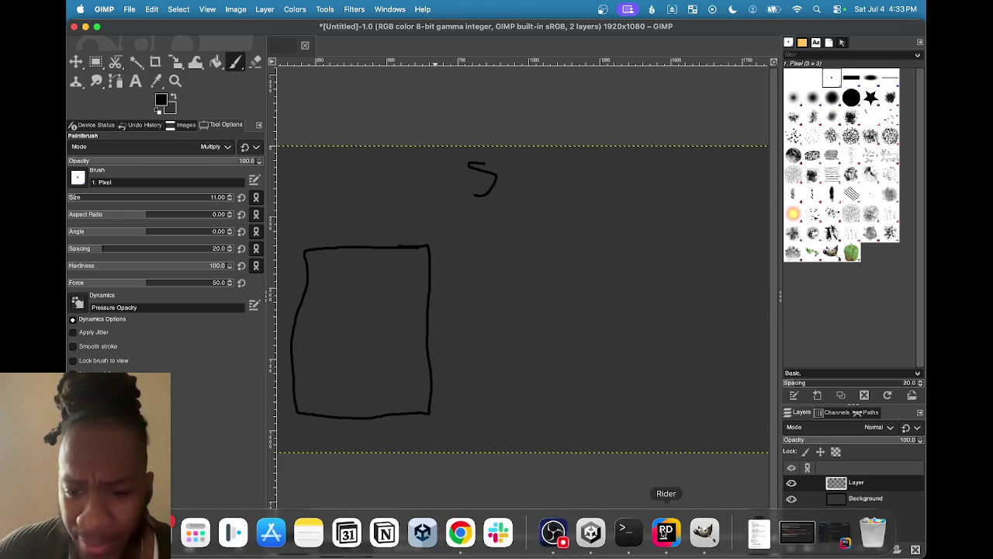
- In Unity, expand Brawn's Moveset (Haymaker, Ground Pound, Ire) and open the Brawn script
{"action": "left_click", "coordinate": [591, 532]}
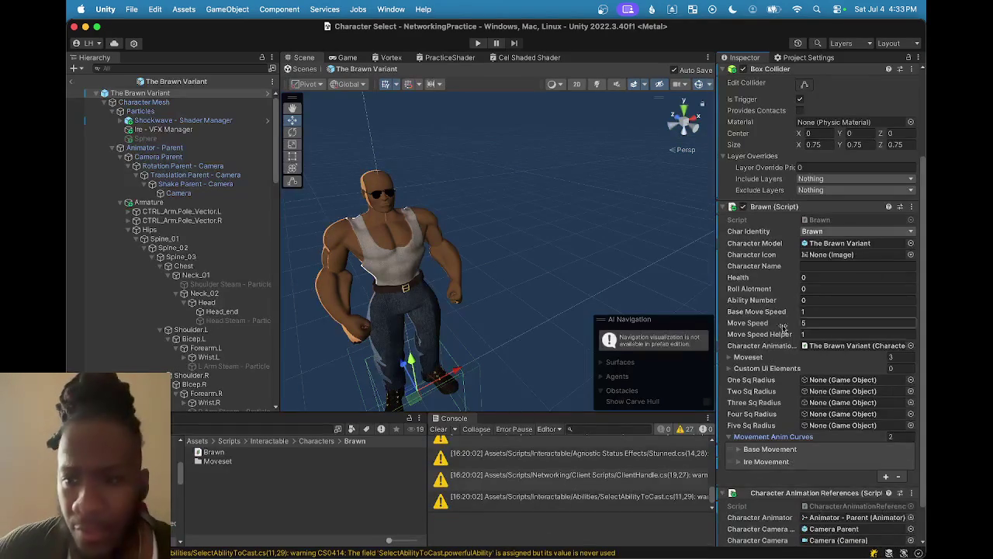
{"action": "scroll", "coordinate": [776, 349], "scroll_direction": "down", "scroll_amount": 3}
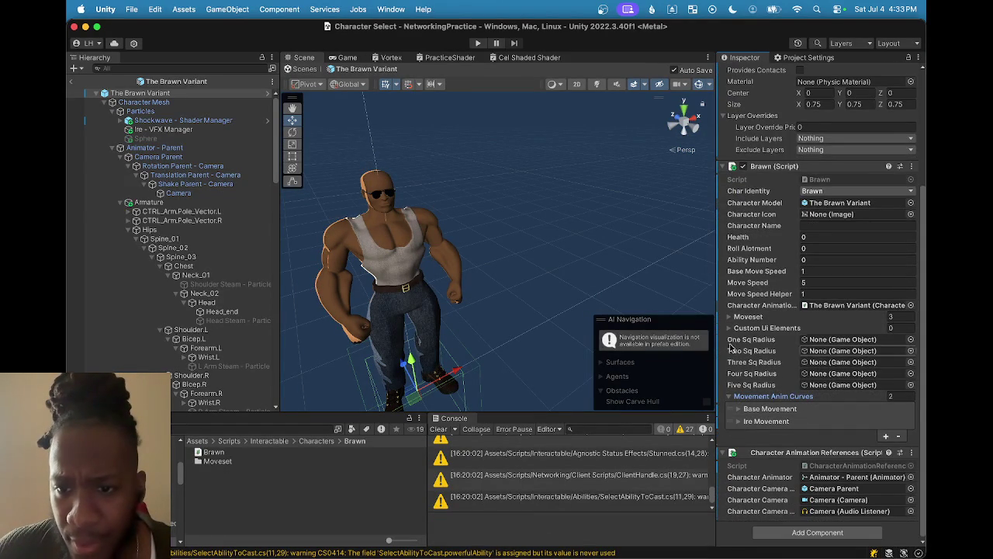
{"action": "left_click", "coordinate": [733, 317]}
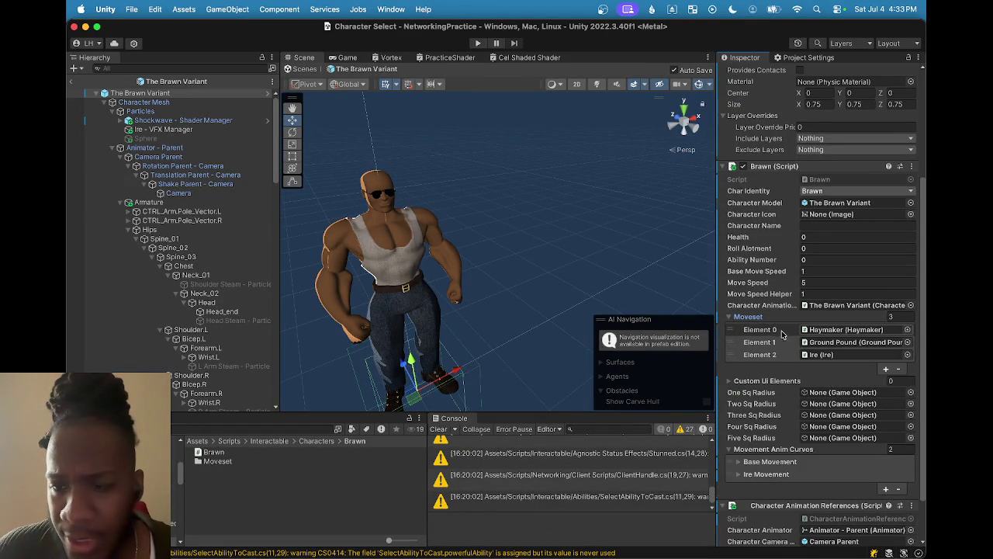
{"action": "double_click", "coordinate": [830, 181]}
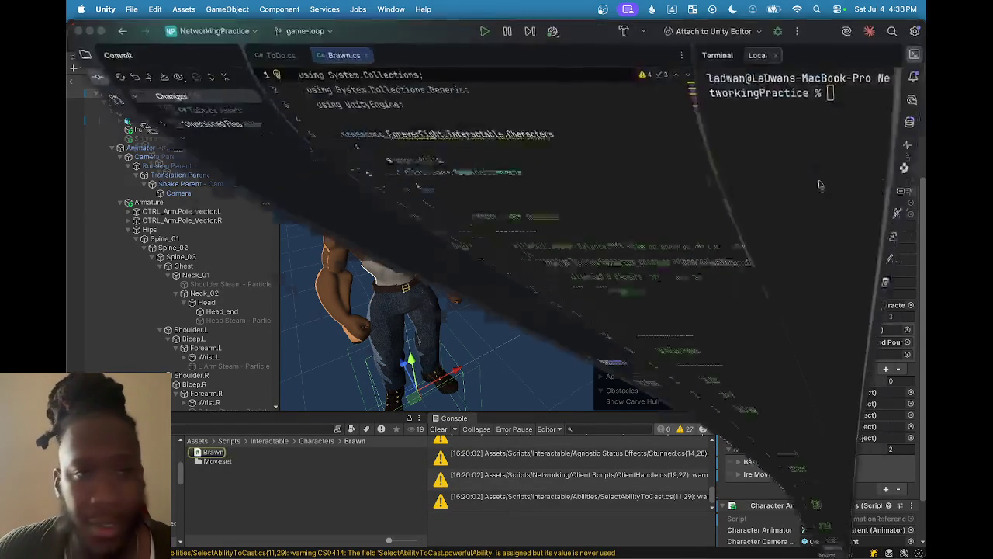
- List the implementations of Character from Brawn's class declaration and pick Brawn
{"action": "double_click", "coordinate": [427, 172]}
{"action": "right_click", "coordinate": [427, 173]}
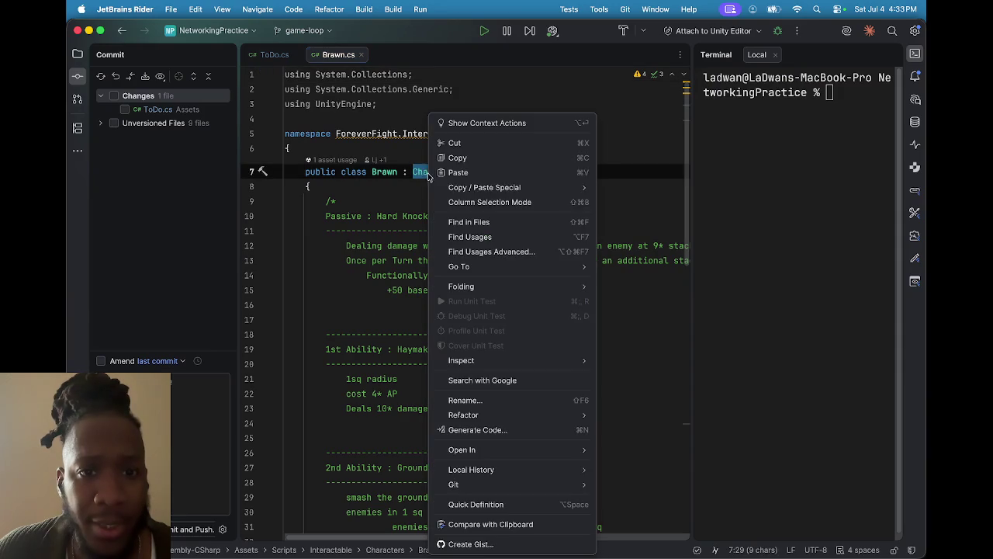
{"action": "mouse_move", "coordinate": [477, 267]}
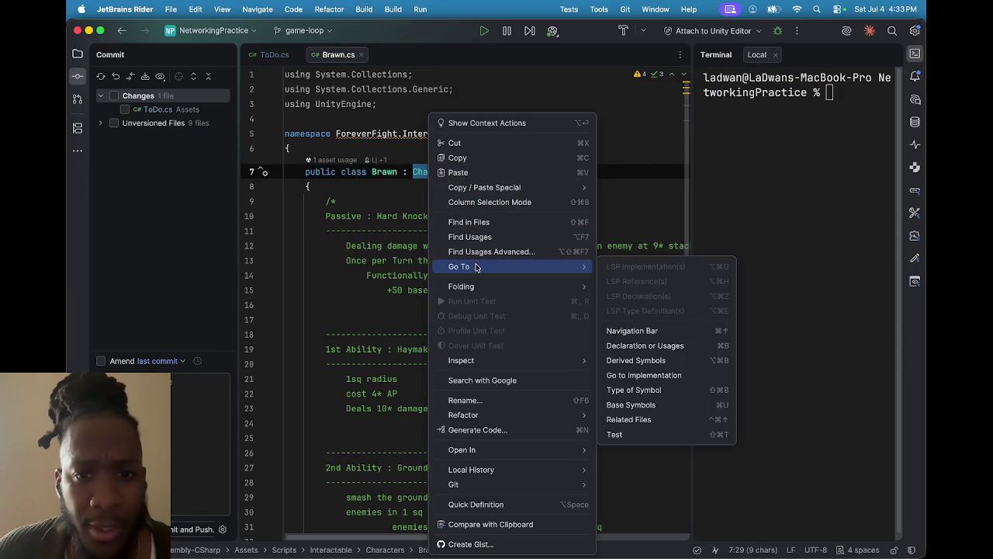
{"action": "left_click", "coordinate": [635, 366]}
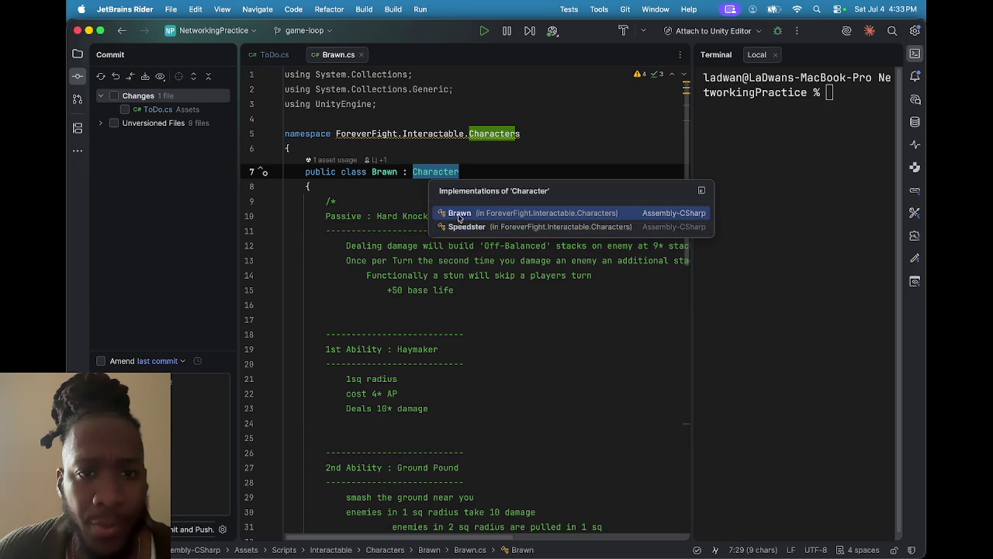
{"action": "left_click", "coordinate": [453, 212]}
- Open the Character base class, highlight the CharAbility uses, then return to GIMP
{"action": "right_click", "coordinate": [430, 169]}
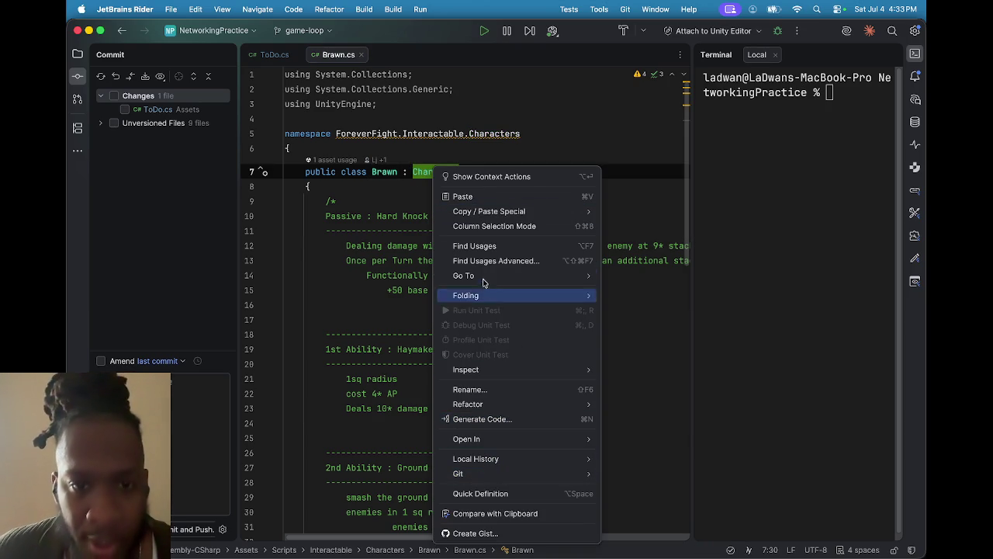
{"action": "mouse_move", "coordinate": [489, 275]}
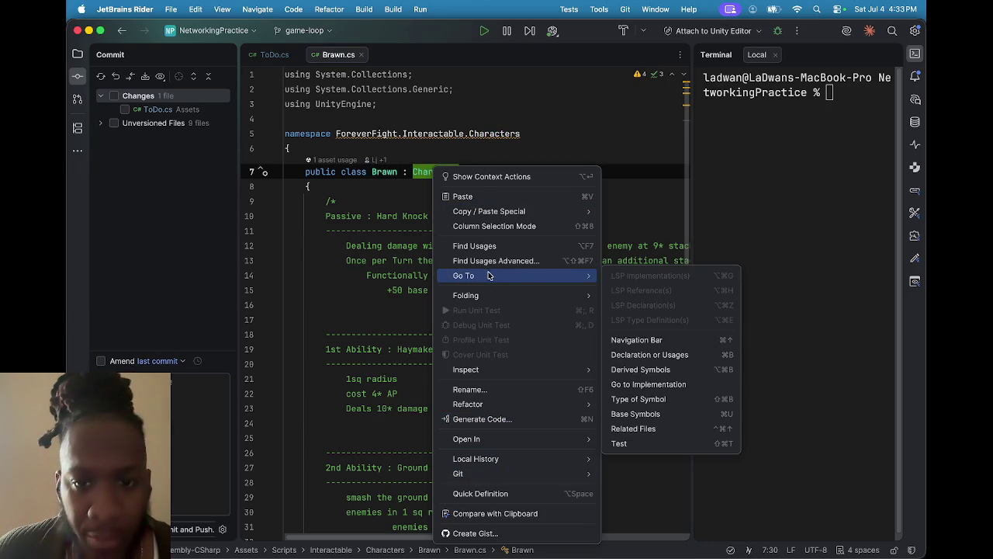
{"action": "left_click", "coordinate": [644, 355]}
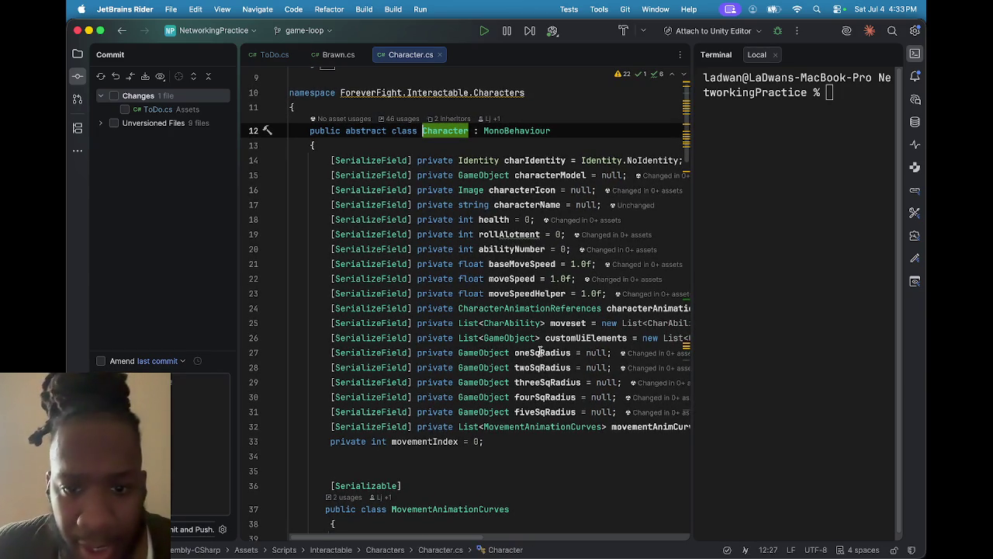
{"action": "scroll", "coordinate": [510, 333], "scroll_direction": "right", "scroll_amount": 2}
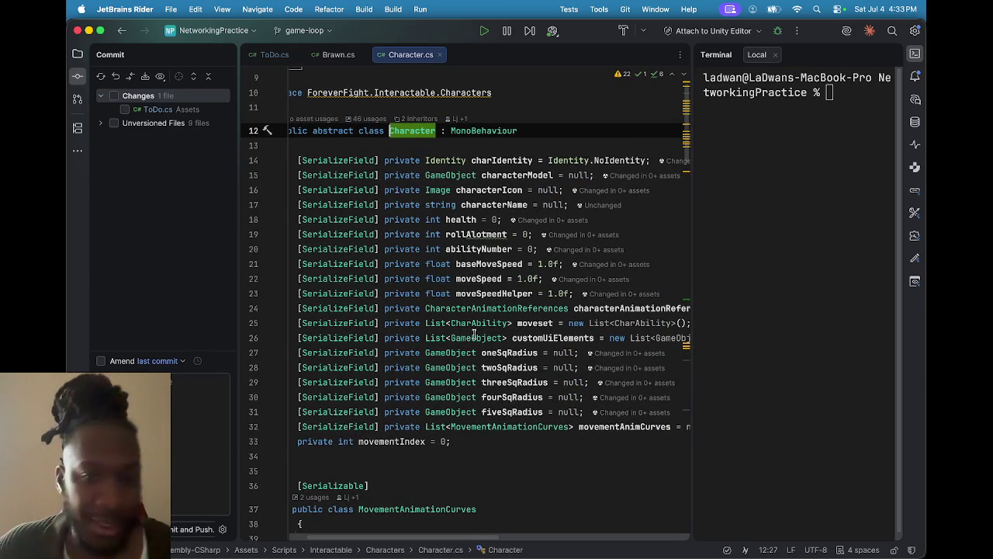
{"action": "left_click", "coordinate": [475, 324]}
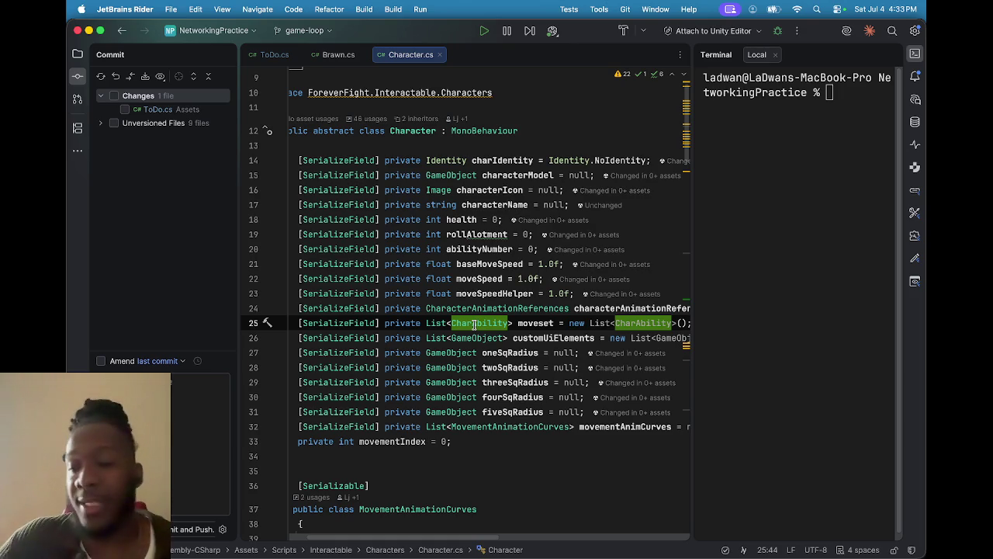
{"action": "mouse_move", "coordinate": [621, 553]}
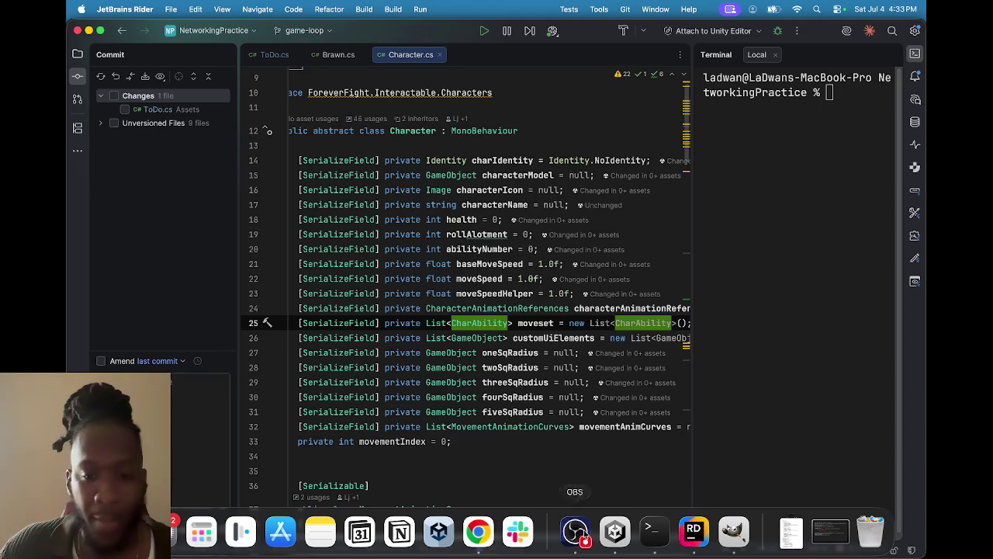
{"action": "left_click", "coordinate": [734, 532]}
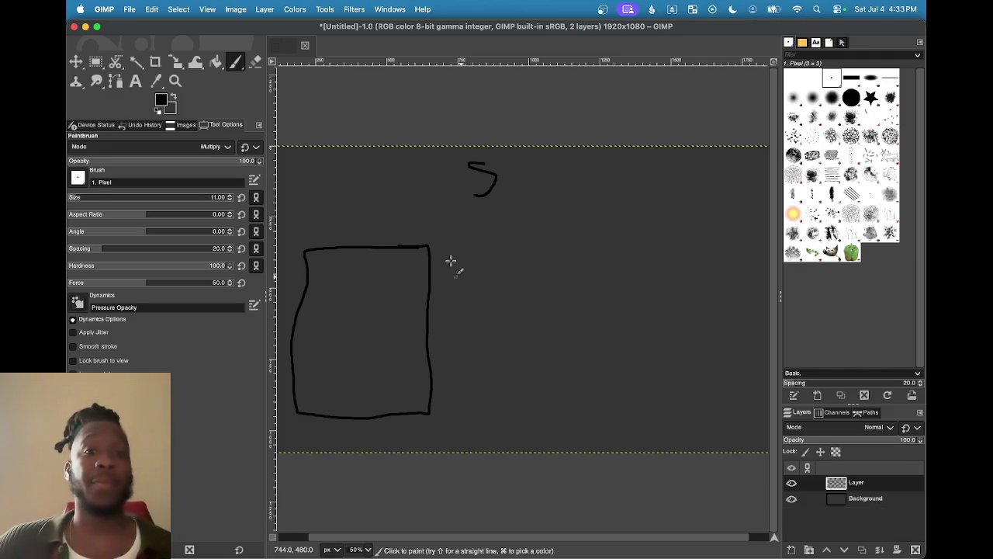
- Draw a downward arrow stroke into the top edge of the rectangle
{"action": "mouse_move", "coordinate": [365, 223]}
{"action": "left_mouse_down"}
{"action": "mouse_move", "coordinate": [352, 263]}
{"action": "mouse_move", "coordinate": [360, 262]}
{"action": "left_mouse_up"}
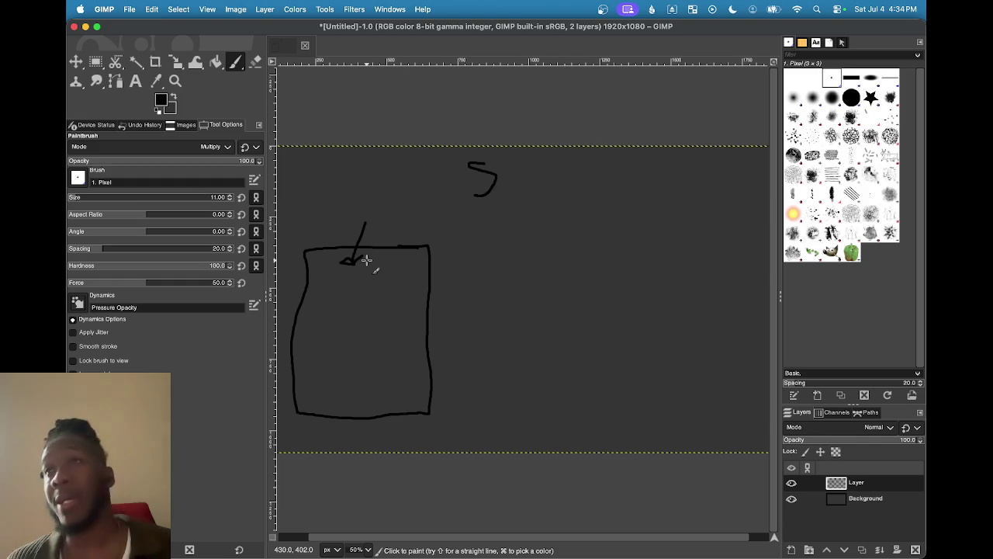
{"action": "mouse_move", "coordinate": [363, 311]}
{"action": "left_mouse_down"}
{"action": "mouse_move", "coordinate": [355, 351]}
{"action": "mouse_move", "coordinate": [399, 334]}
{"action": "mouse_move", "coordinate": [457, 401]}
{"action": "mouse_move", "coordinate": [372, 428]}
{"action": "left_mouse_up"}
{"action": "key", "text": "super+z"}
{"action": "key", "text": "super+z"}
{"action": "key", "text": "super+z"}
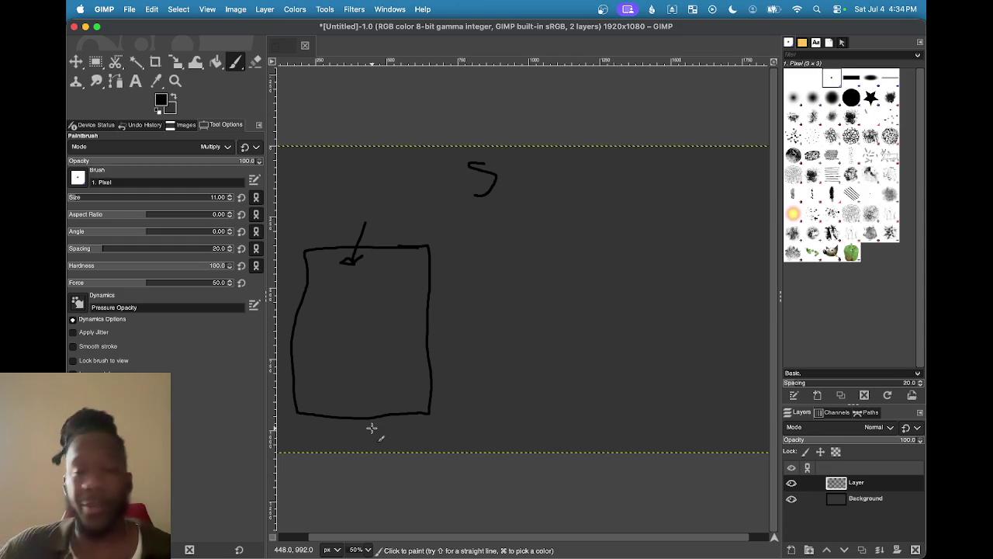
{"action": "mouse_move", "coordinate": [480, 262]}
{"action": "left_mouse_down"}
{"action": "mouse_move", "coordinate": [479, 292]}
{"action": "mouse_move", "coordinate": [585, 310]}
{"action": "mouse_move", "coordinate": [494, 316]}
{"action": "left_mouse_up"}
{"action": "mouse_move", "coordinate": [656, 246]}
{"action": "left_mouse_down"}
{"action": "mouse_move", "coordinate": [658, 377]}
{"action": "mouse_move", "coordinate": [616, 228]}
{"action": "mouse_move", "coordinate": [613, 253]}
{"action": "left_mouse_up"}
{"action": "mouse_move", "coordinate": [496, 387]}
{"action": "left_mouse_down"}
{"action": "mouse_move", "coordinate": [595, 383]}
{"action": "mouse_move", "coordinate": [464, 370]}
{"action": "mouse_move", "coordinate": [513, 422]}
{"action": "left_mouse_up"}
{"action": "key", "text": "ctrl+z"}
{"action": "key", "text": "ctrl+z"}
{"action": "key", "text": "ctrl+z"}
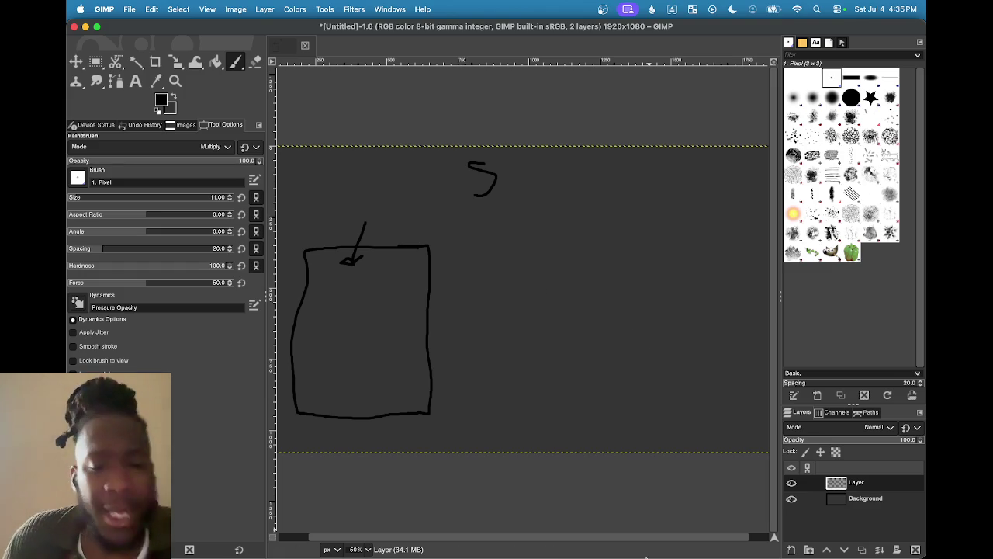
{"action": "mouse_move", "coordinate": [596, 555]}
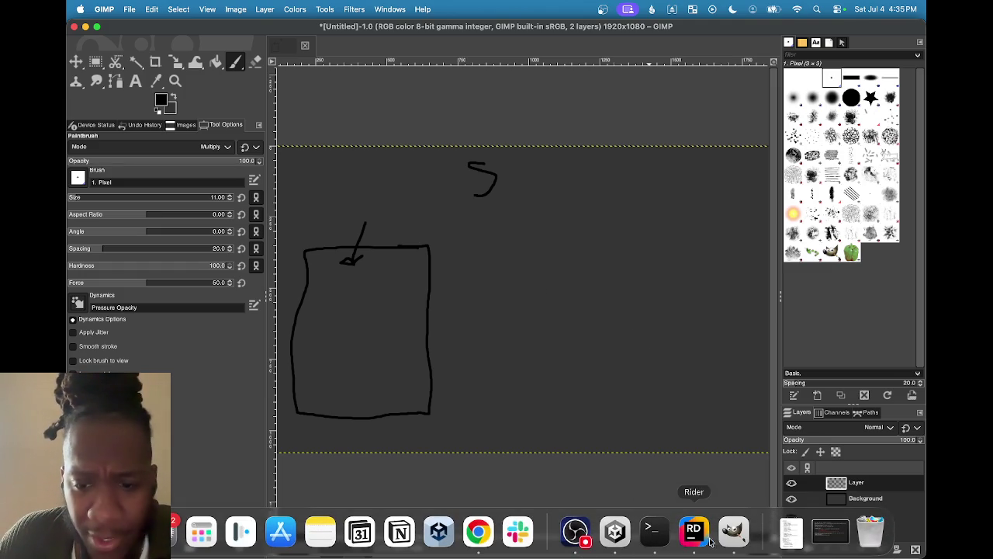
- Switch to Unity and inspect the Character Mesh object's components
{"action": "left_click", "coordinate": [630, 536]}
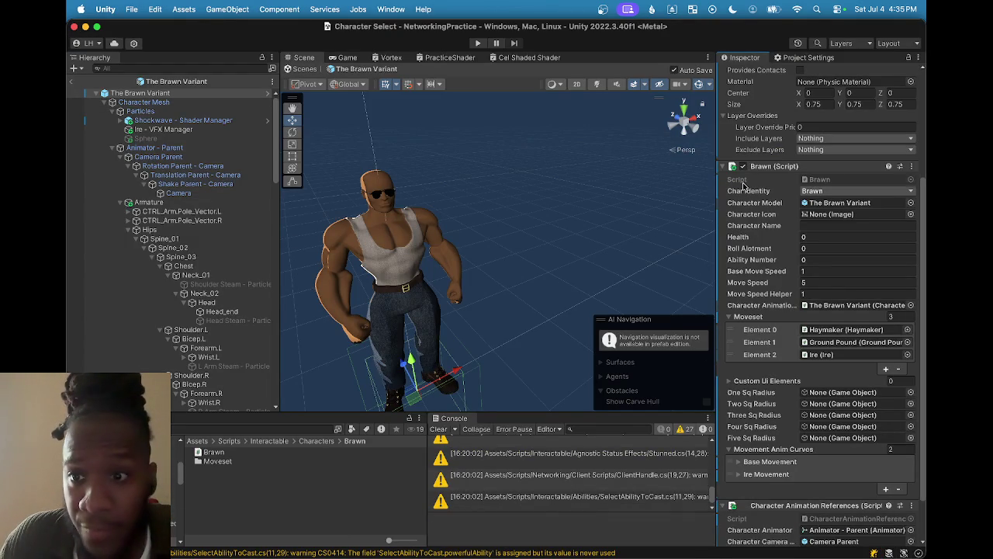
{"action": "scroll", "coordinate": [797, 299], "scroll_direction": "down", "scroll_amount": 3}
{"action": "scroll", "coordinate": [797, 299], "scroll_direction": "down", "scroll_amount": 1}
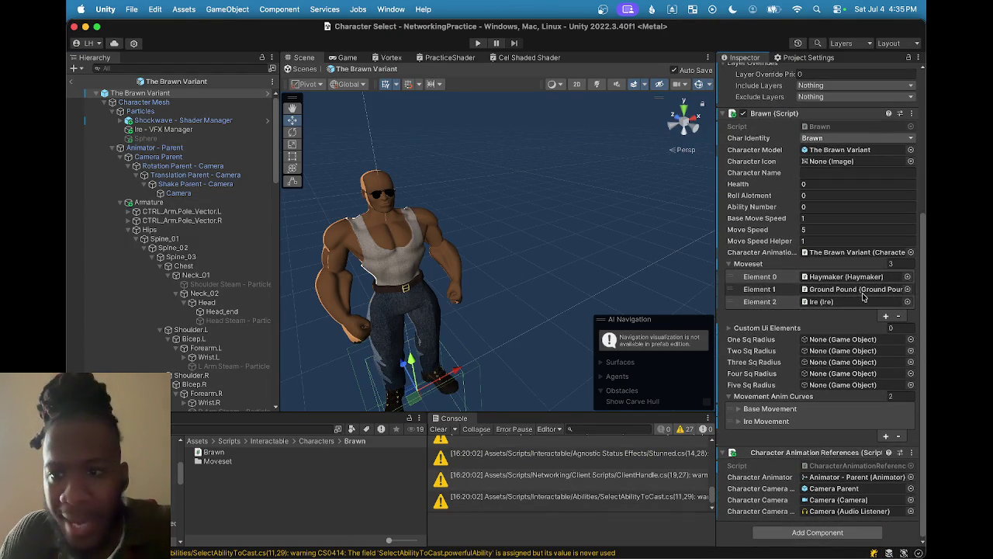
{"action": "scroll", "coordinate": [797, 273], "scroll_direction": "up", "scroll_amount": 1}
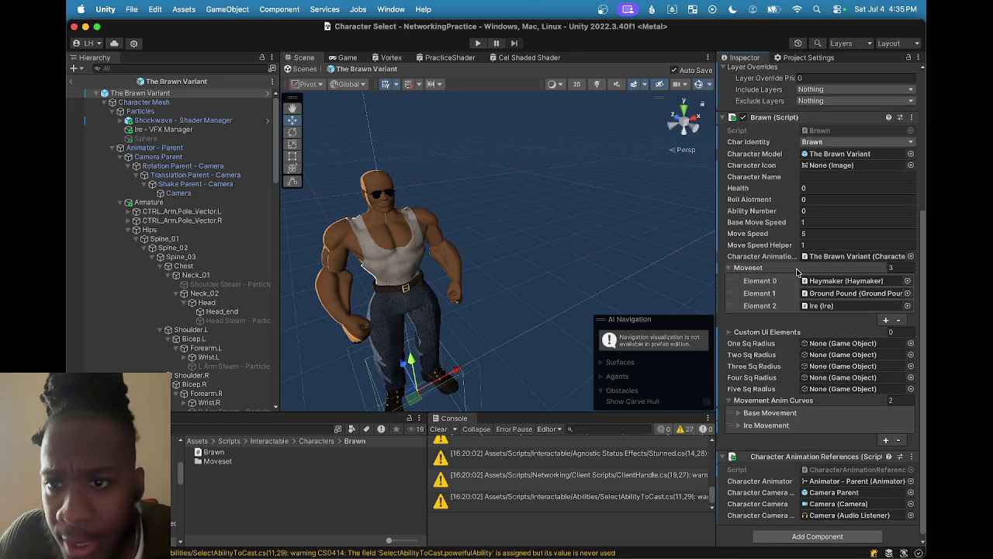
{"action": "scroll", "coordinate": [800, 271], "scroll_direction": "up", "scroll_amount": 4}
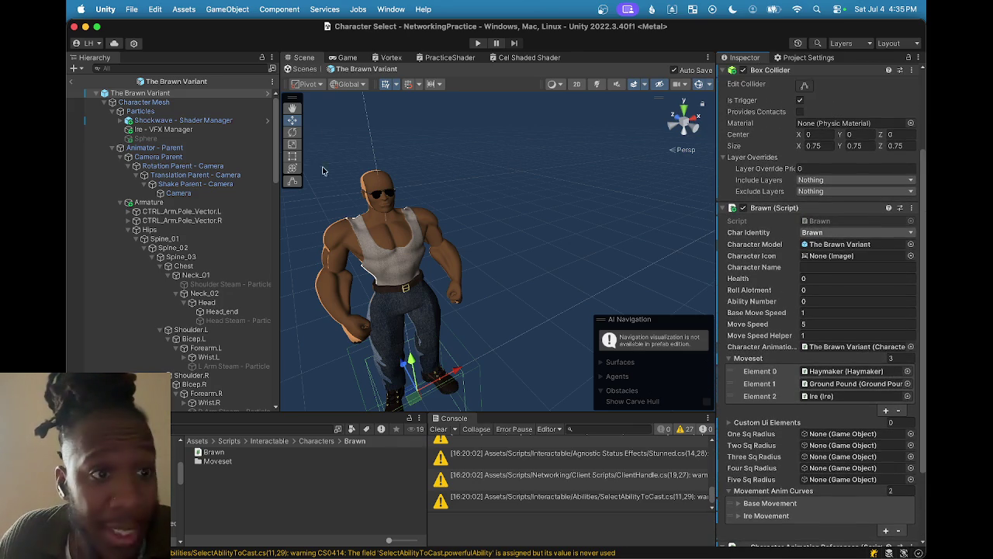
{"action": "left_click", "coordinate": [166, 104]}
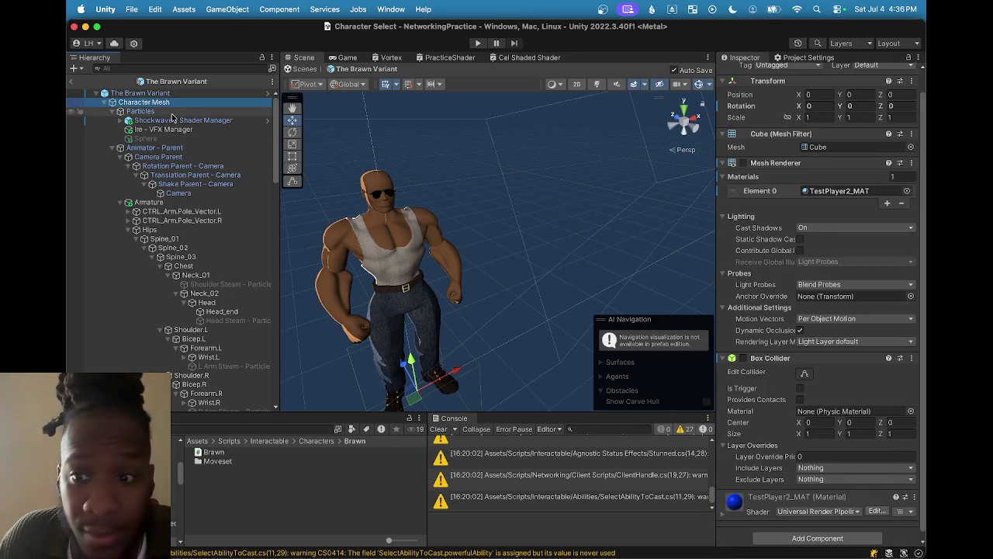
{"action": "scroll", "coordinate": [907, 344], "scroll_direction": "down", "scroll_amount": 1}
{"action": "scroll", "coordinate": [643, 247], "scroll_direction": "up", "scroll_amount": 5}
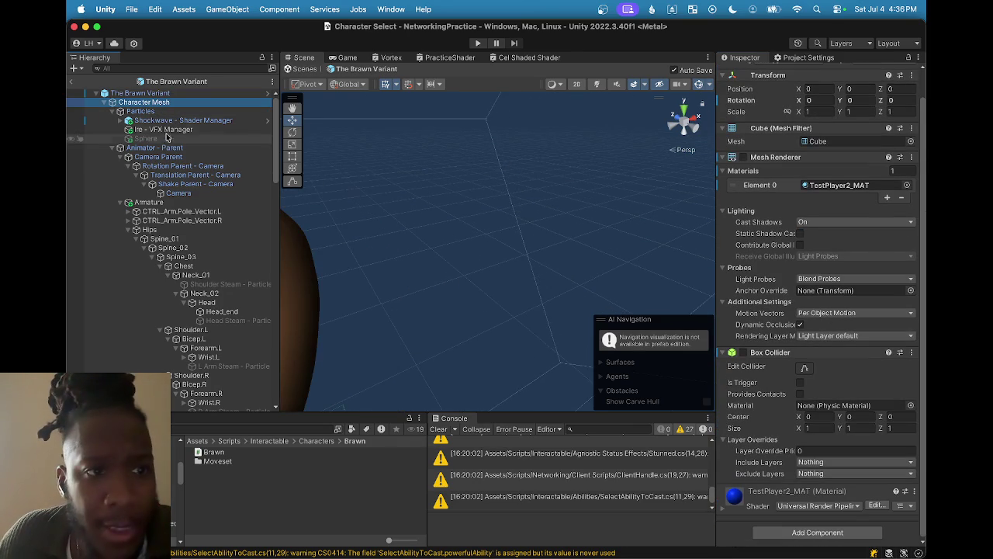
{"action": "scroll", "coordinate": [412, 215], "scroll_direction": "down", "scroll_amount": 5}
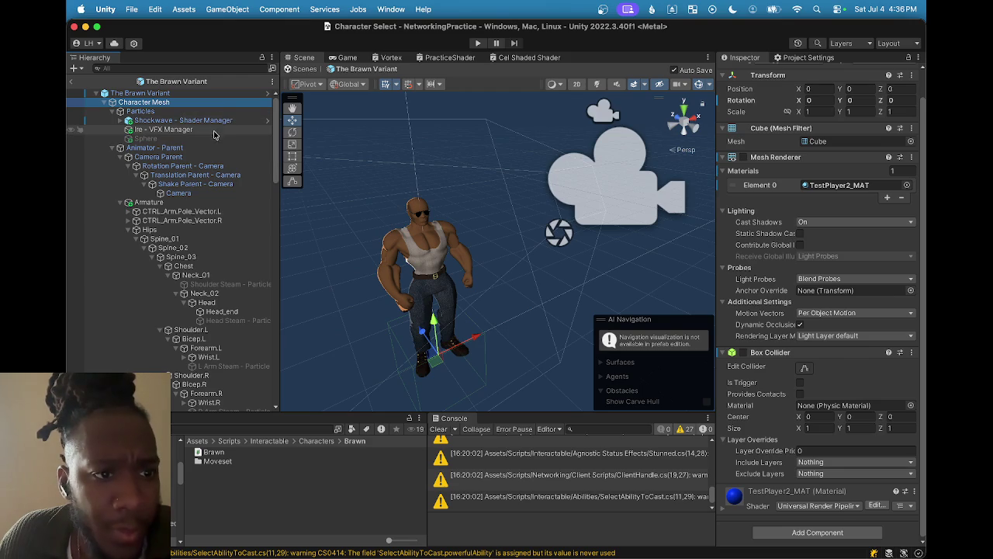
- Search the Hierarchy for 'passi', select Passive - Hard Knock Life, compare Haymaker and Ground Pound, then reselect it
{"action": "left_click", "coordinate": [166, 67]}
{"action": "type", "text": "passibev"}
{"action": "key", "text": "BackSpace"}
{"action": "key", "text": "BackSpace"}
{"action": "key", "text": "BackSpace"}
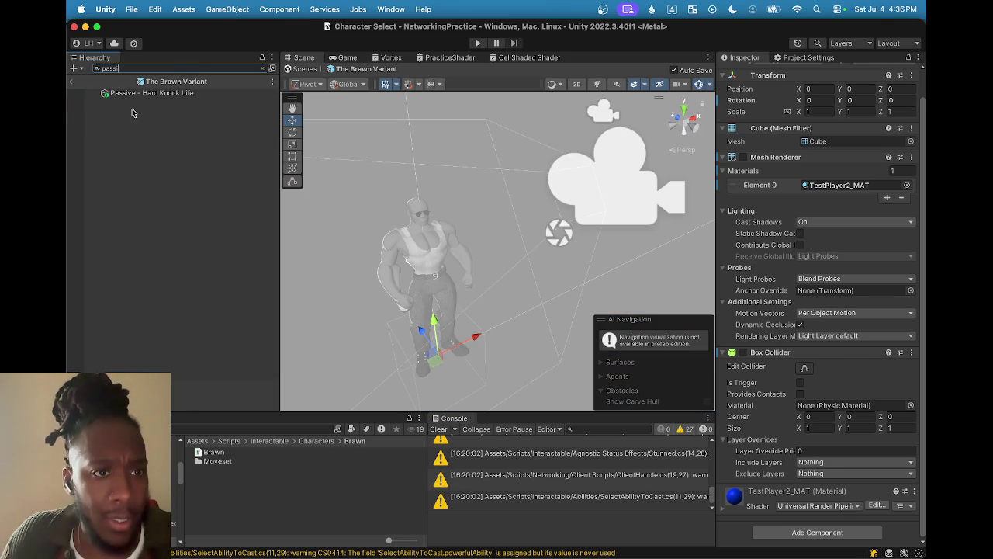
{"action": "left_click", "coordinate": [152, 93]}
{"action": "left_click", "coordinate": [263, 69]}
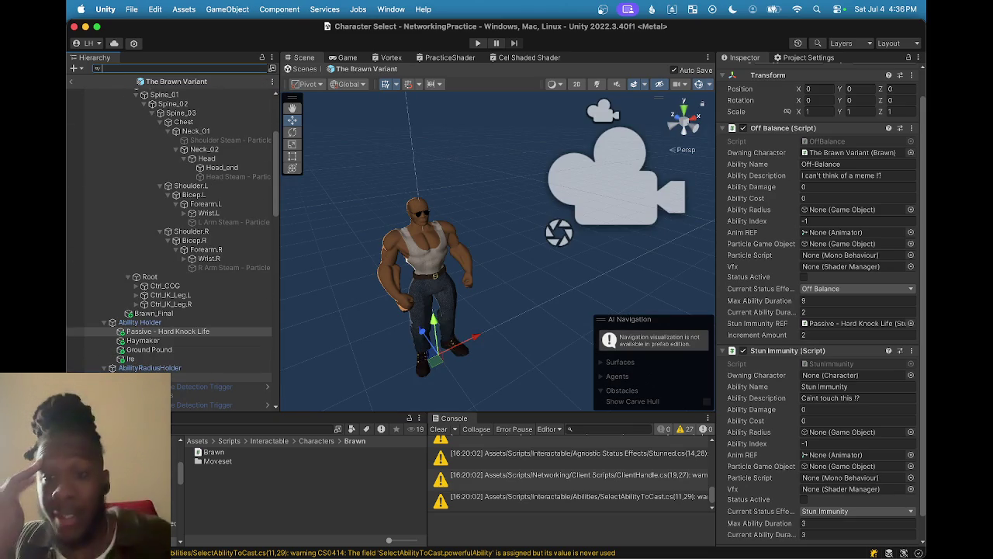
{"action": "scroll", "coordinate": [821, 339], "scroll_direction": "down", "scroll_amount": 3}
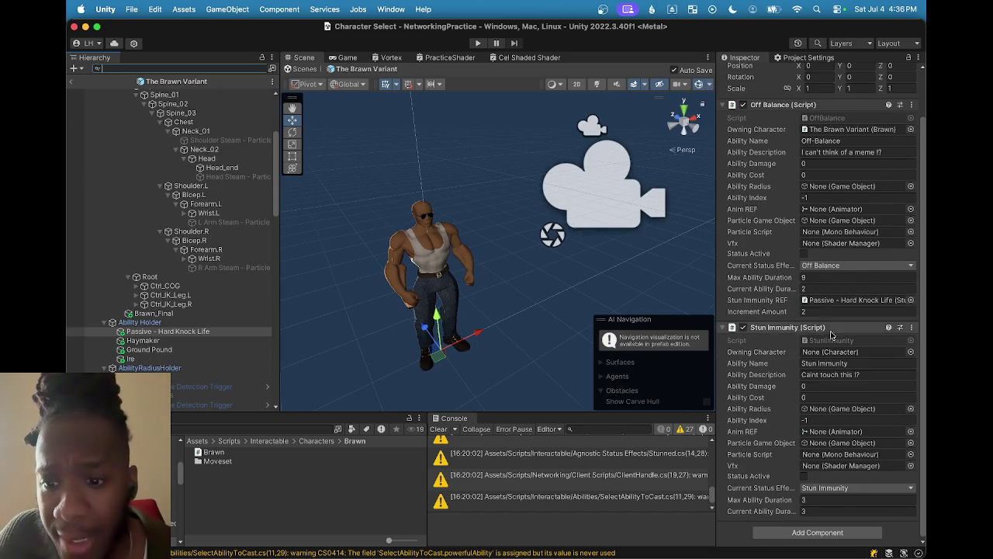
{"action": "scroll", "coordinate": [821, 338], "scroll_direction": "up", "scroll_amount": 5}
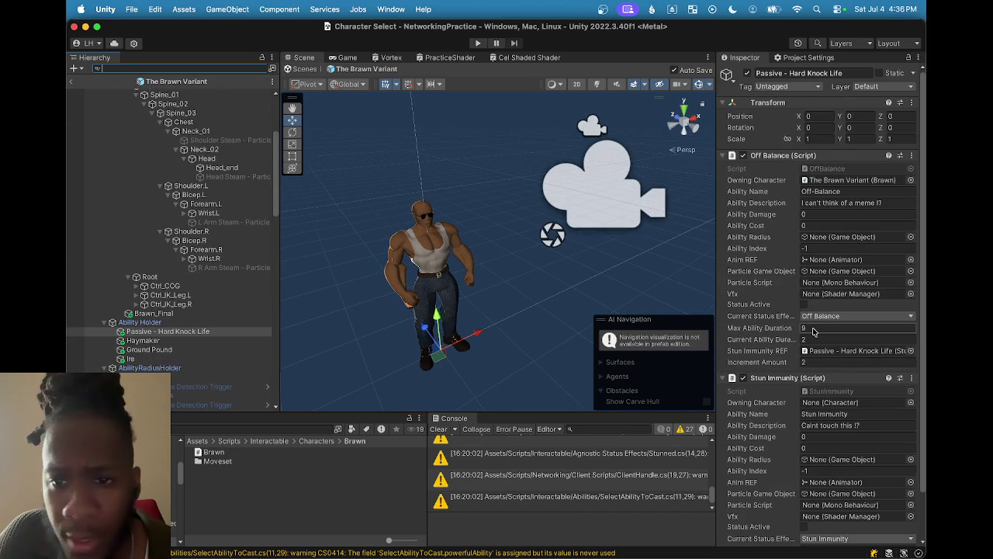
{"action": "scroll", "coordinate": [814, 331], "scroll_direction": "down", "scroll_amount": 1}
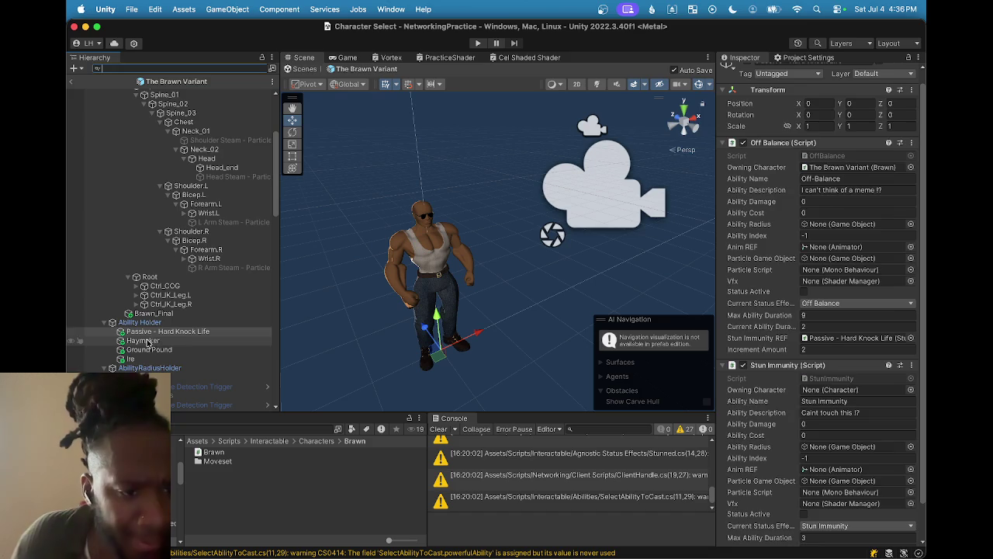
{"action": "left_click", "coordinate": [152, 342]}
{"action": "left_click", "coordinate": [147, 350]}
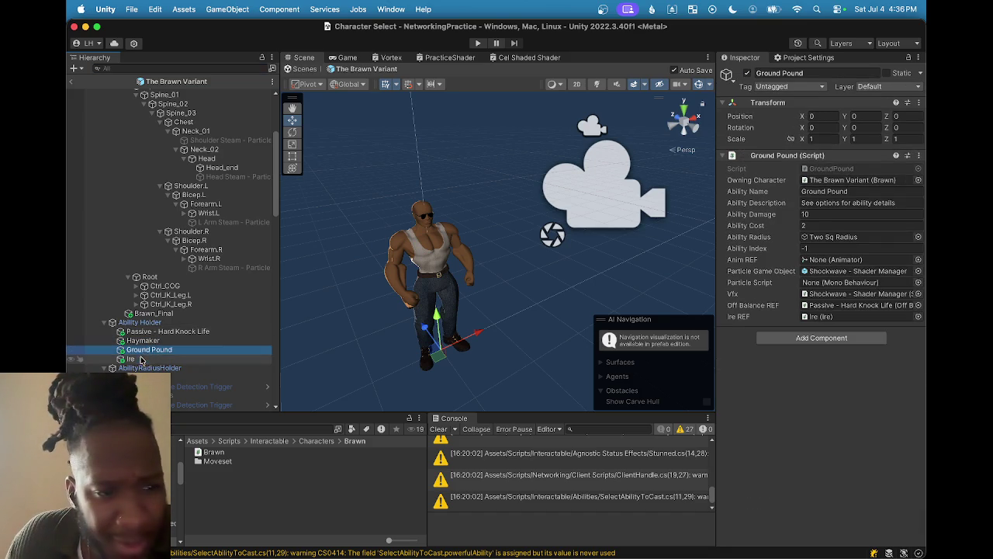
{"action": "left_click", "coordinate": [155, 331]}
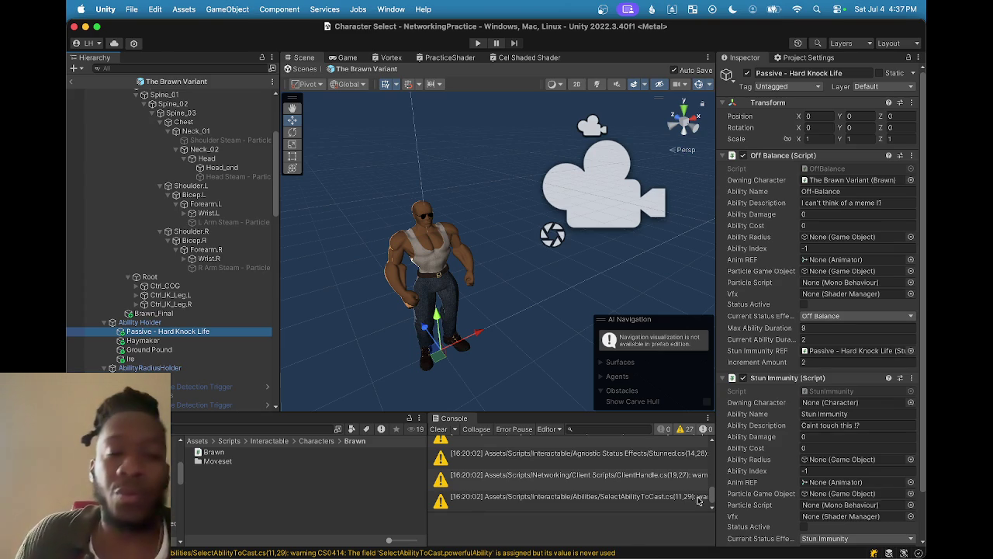
- Back in GIMP, draw an S and a second rectangle right of the first box, with a dot inside
{"action": "mouse_move", "coordinate": [602, 557]}
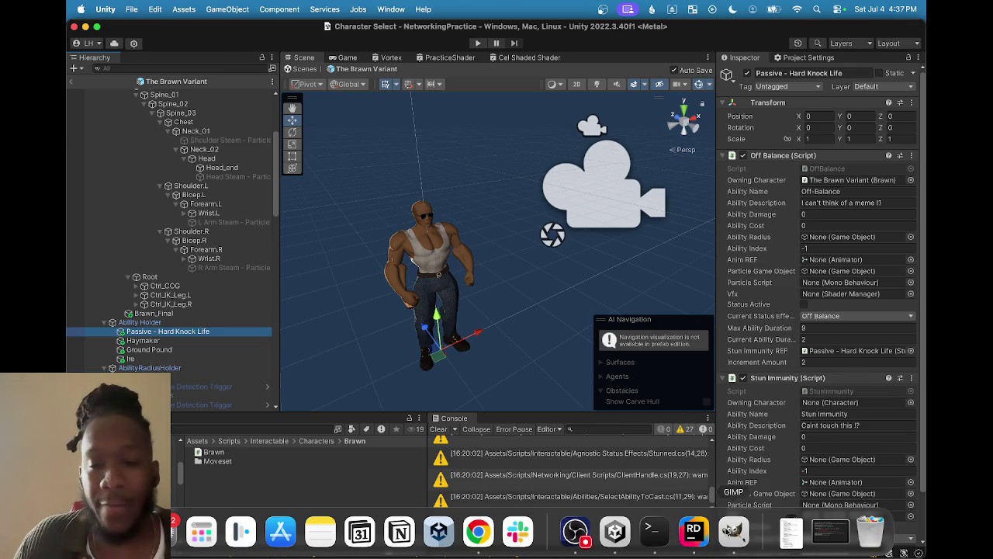
{"action": "left_click", "coordinate": [731, 532]}
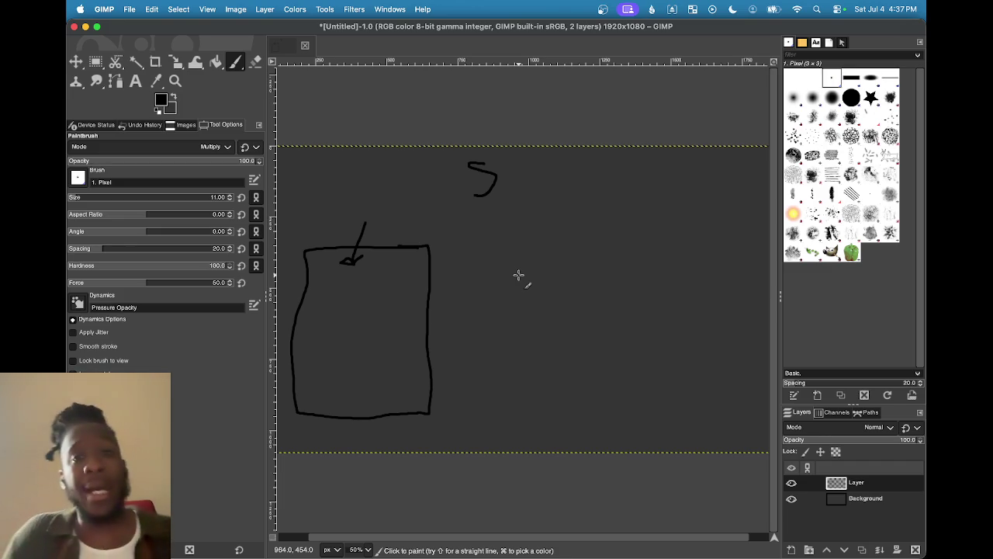
{"action": "left_click_drag", "start_coordinate": [570, 224], "coordinate": [560, 246]}
{"action": "mouse_move", "coordinate": [618, 261]}
{"action": "left_mouse_down"}
{"action": "mouse_move", "coordinate": [530, 268]}
{"action": "mouse_move", "coordinate": [519, 297]}
{"action": "mouse_move", "coordinate": [521, 381]}
{"action": "mouse_move", "coordinate": [642, 391]}
{"action": "mouse_move", "coordinate": [632, 275]}
{"action": "mouse_move", "coordinate": [606, 261]}
{"action": "left_mouse_up"}
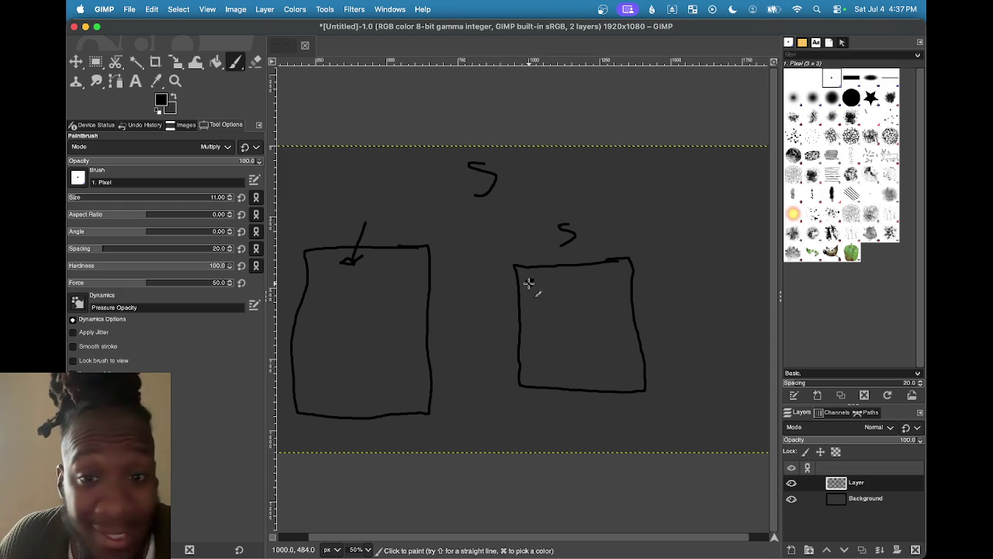
{"action": "left_click", "coordinate": [529, 282]}
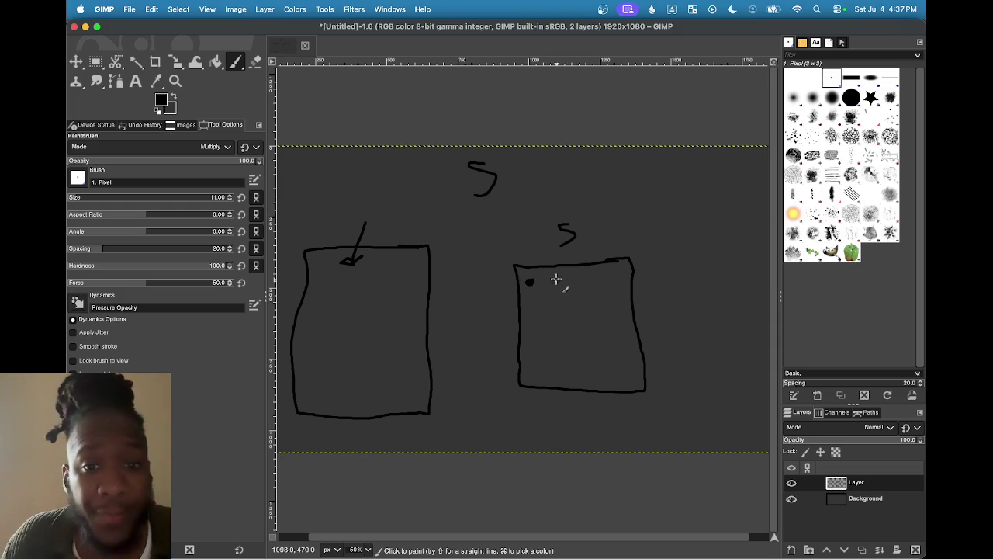
- Add bullet marks and small labels inside the second box, then sketch two more panels to its right
{"action": "mouse_move", "coordinate": [540, 289]}
{"action": "left_mouse_down"}
{"action": "mouse_move", "coordinate": [548, 281]}
{"action": "mouse_move", "coordinate": [541, 308]}
{"action": "left_mouse_up"}
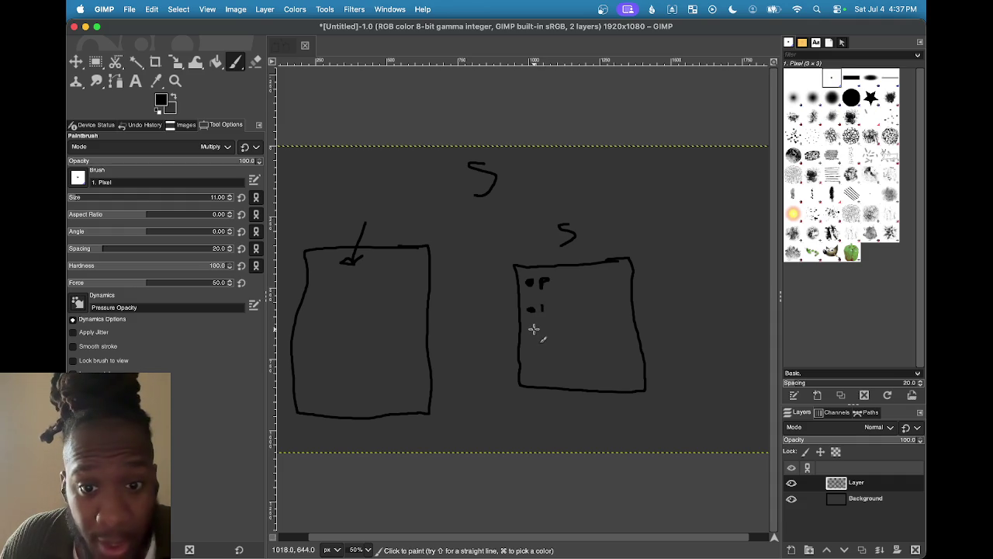
{"action": "left_click_drag", "start_coordinate": [528, 331], "coordinate": [547, 333]}
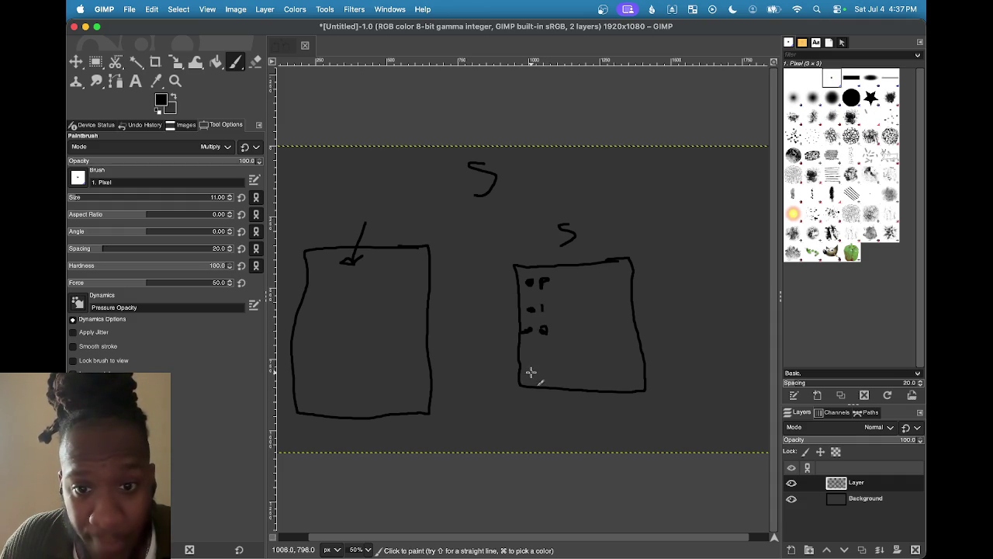
{"action": "left_click", "coordinate": [531, 365]}
{"action": "mouse_move", "coordinate": [541, 359]}
{"action": "left_mouse_down"}
{"action": "mouse_move", "coordinate": [550, 366]}
{"action": "mouse_move", "coordinate": [541, 378]}
{"action": "left_mouse_up"}
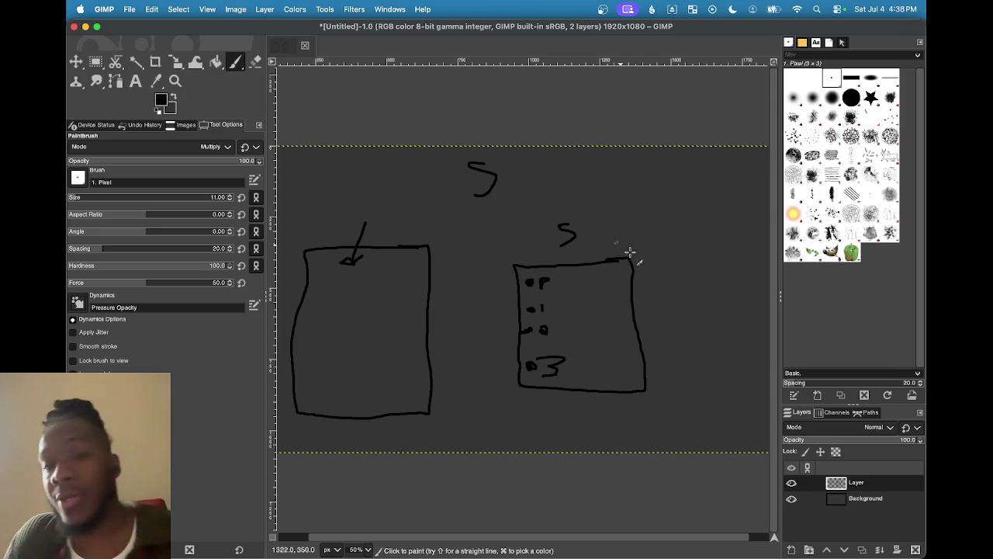
{"action": "mouse_move", "coordinate": [619, 249]}
{"action": "left_mouse_down"}
{"action": "mouse_move", "coordinate": [743, 256]}
{"action": "mouse_move", "coordinate": [667, 266]}
{"action": "mouse_move", "coordinate": [670, 394]}
{"action": "mouse_move", "coordinate": [707, 333]}
{"action": "mouse_move", "coordinate": [703, 264]}
{"action": "mouse_move", "coordinate": [736, 293]}
{"action": "mouse_move", "coordinate": [751, 272]}
{"action": "left_mouse_up"}
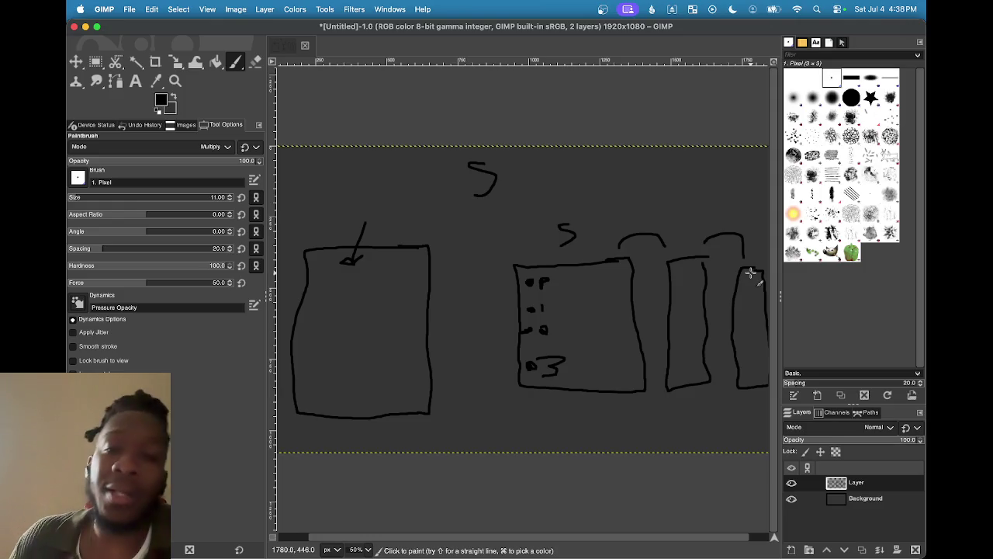
- Draw double-headed arrows between the boxes and four slanted lines rising above them
{"action": "mouse_move", "coordinate": [636, 301]}
{"action": "left_mouse_down"}
{"action": "mouse_move", "coordinate": [660, 294]}
{"action": "mouse_move", "coordinate": [665, 302]}
{"action": "mouse_move", "coordinate": [643, 305]}
{"action": "left_mouse_up"}
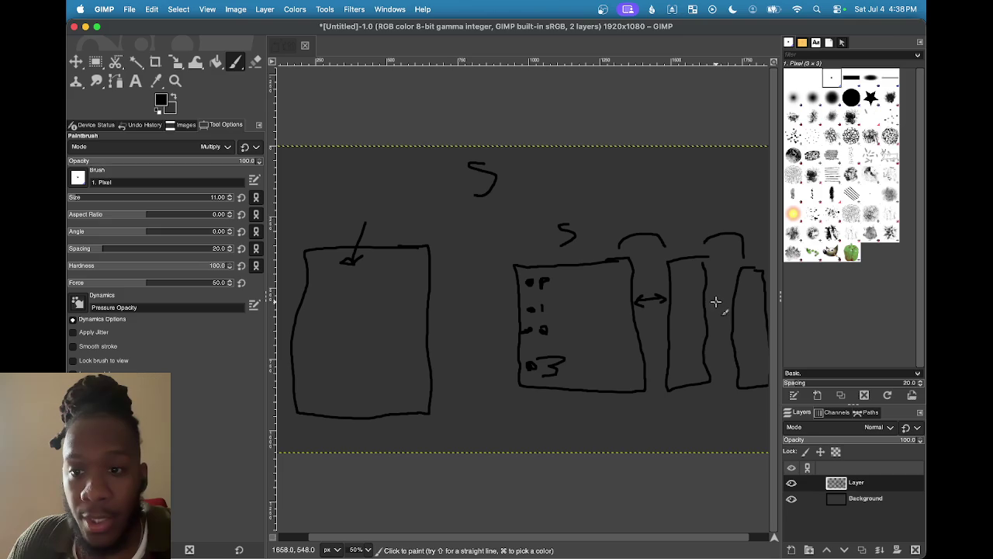
{"action": "mouse_move", "coordinate": [713, 301]}
{"action": "left_mouse_down"}
{"action": "mouse_move", "coordinate": [722, 301]}
{"action": "mouse_move", "coordinate": [717, 309]}
{"action": "left_mouse_up"}
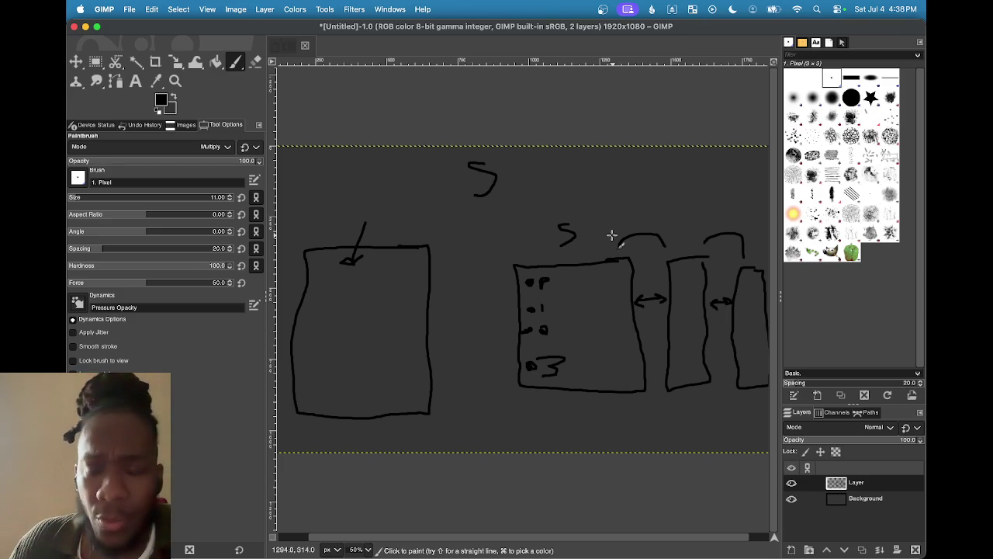
{"action": "left_click_drag", "start_coordinate": [596, 244], "coordinate": [618, 204]}
{"action": "left_click_drag", "start_coordinate": [692, 239], "coordinate": [672, 205]}
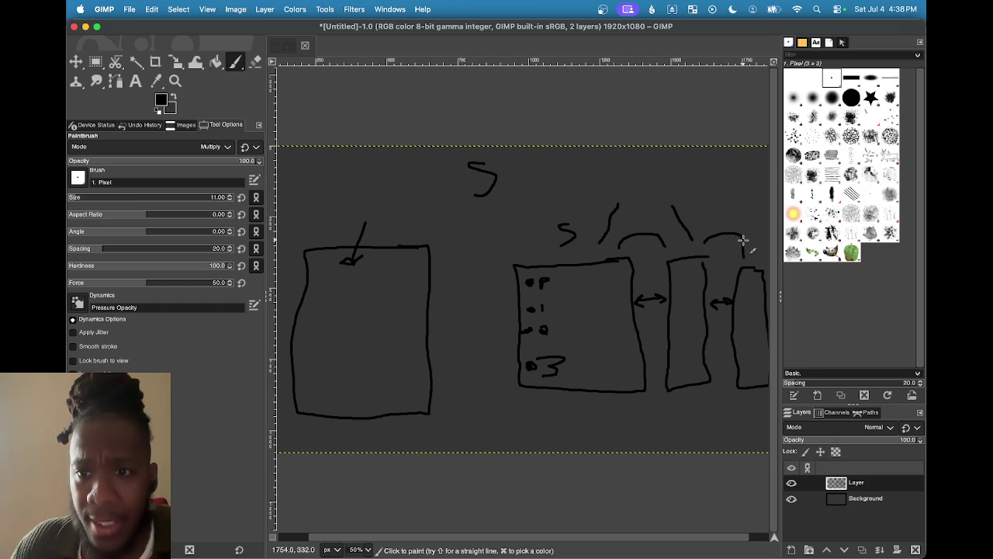
{"action": "left_click_drag", "start_coordinate": [743, 223], "coordinate": [724, 206]}
{"action": "mouse_move", "coordinate": [676, 150]}
{"action": "left_mouse_down"}
{"action": "mouse_move", "coordinate": [636, 153]}
{"action": "mouse_move", "coordinate": [639, 198]}
{"action": "mouse_move", "coordinate": [734, 195]}
{"action": "mouse_move", "coordinate": [709, 160]}
{"action": "mouse_move", "coordinate": [719, 150]}
{"action": "mouse_move", "coordinate": [723, 169]}
{"action": "left_mouse_up"}
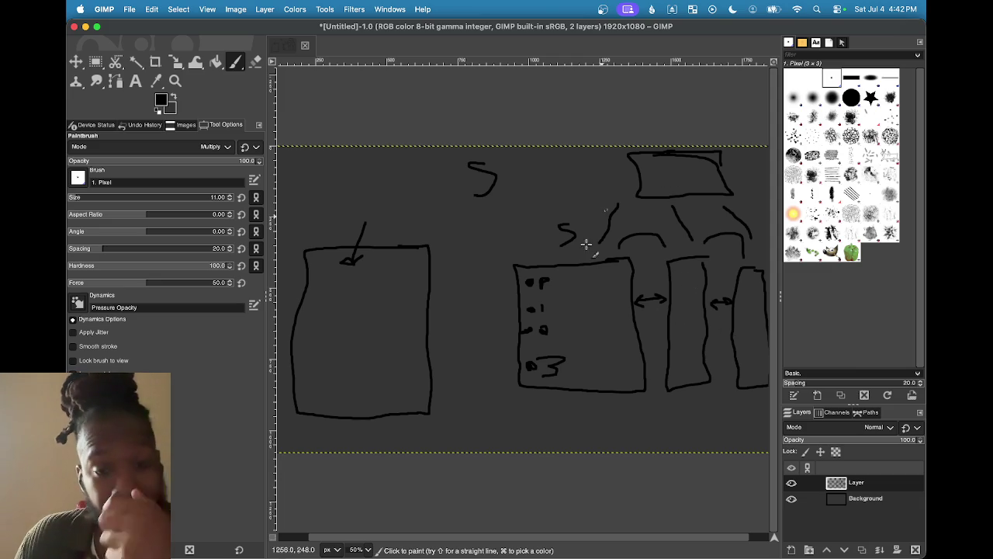
- Bring OBS to the front from GIMP
{"action": "left_click", "coordinate": [574, 533]}
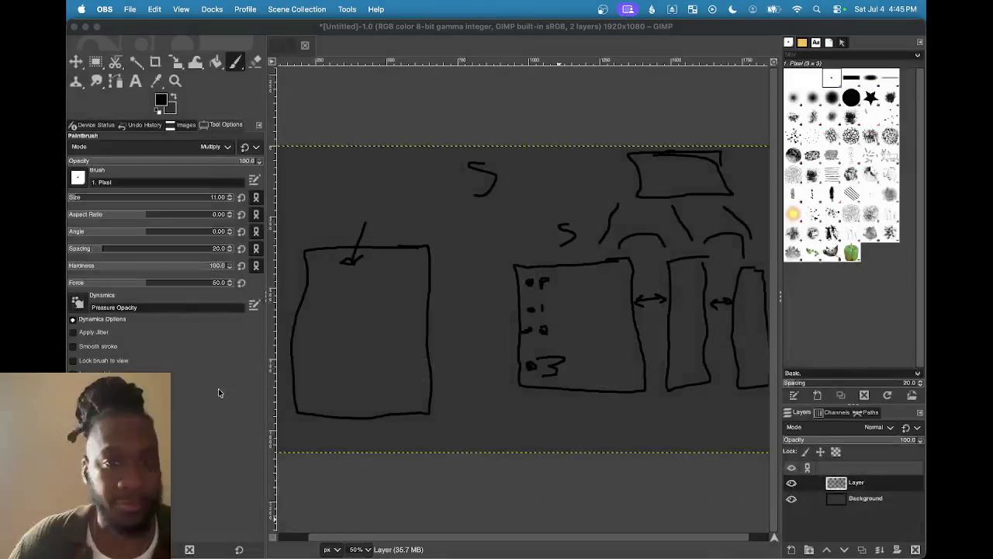
- Bring the GIMP sketch window back into focus
{"action": "left_click", "coordinate": [729, 532]}
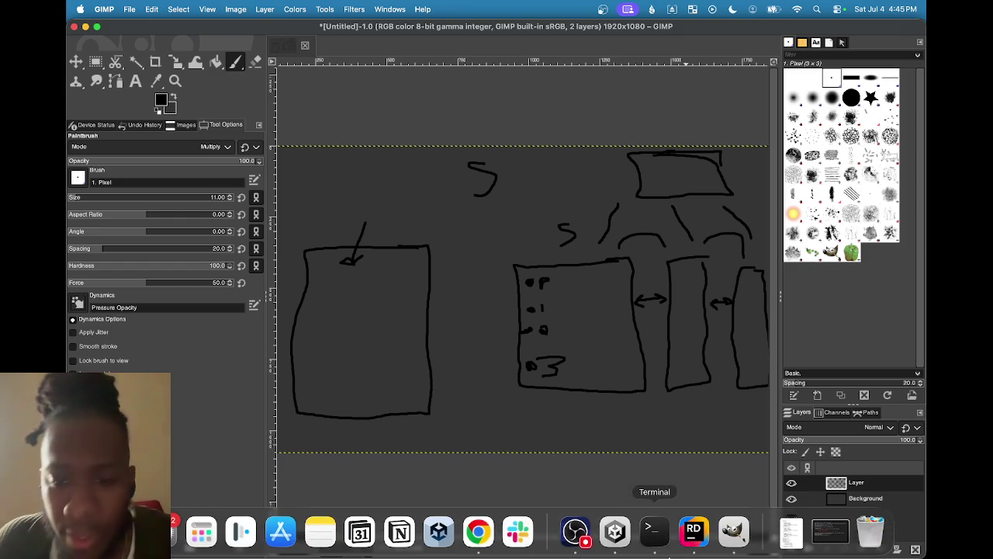
- Back in Unity, filter the Project assets for 'comba' and open CombatScene
{"action": "left_click", "coordinate": [625, 540]}
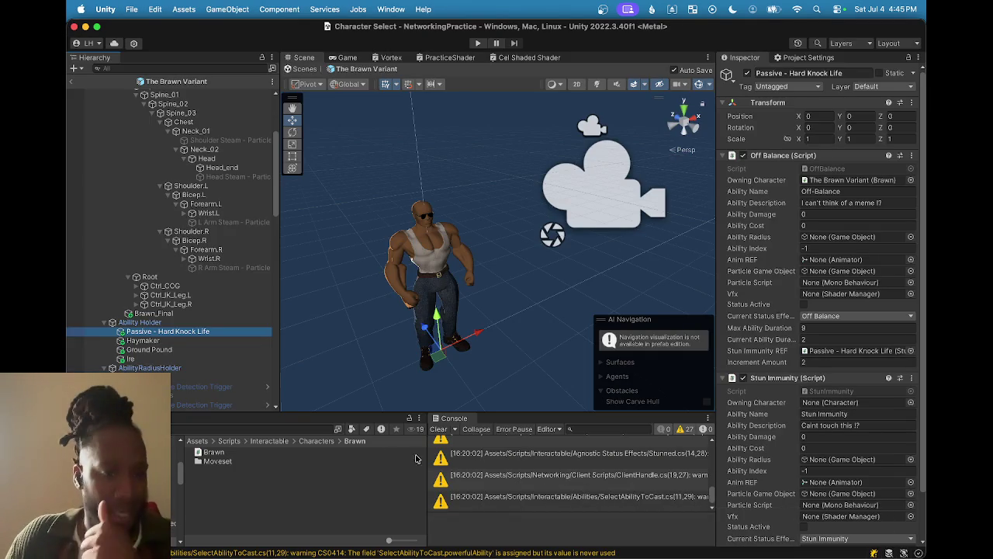
{"action": "left_click", "coordinate": [244, 430]}
{"action": "type", "text": "co"}
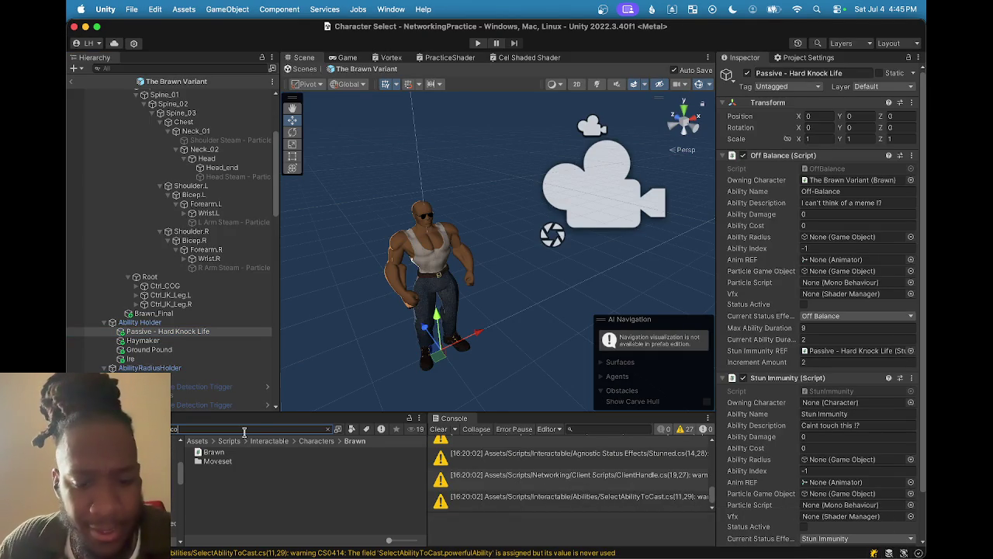
{"action": "type", "text": "mba"}
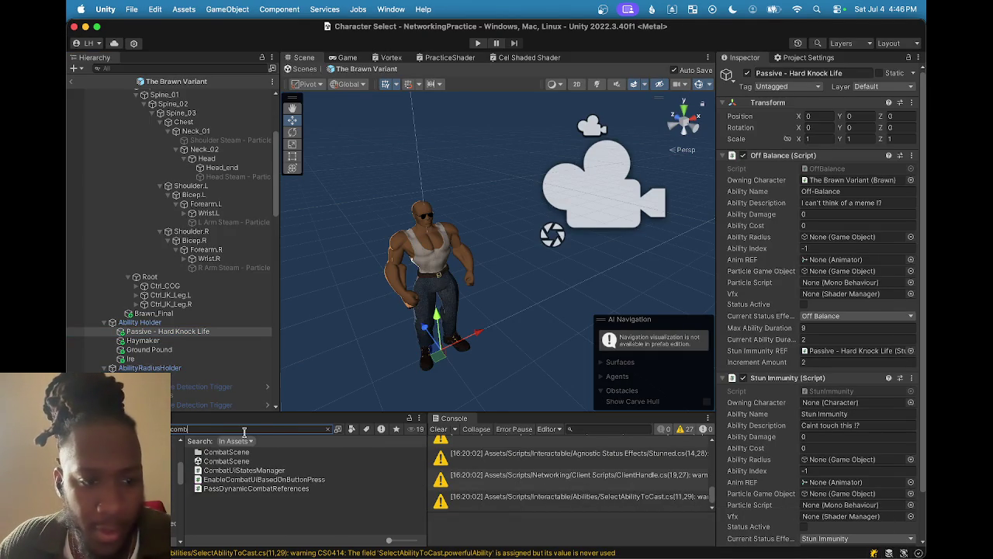
{"action": "double_click", "coordinate": [216, 460]}
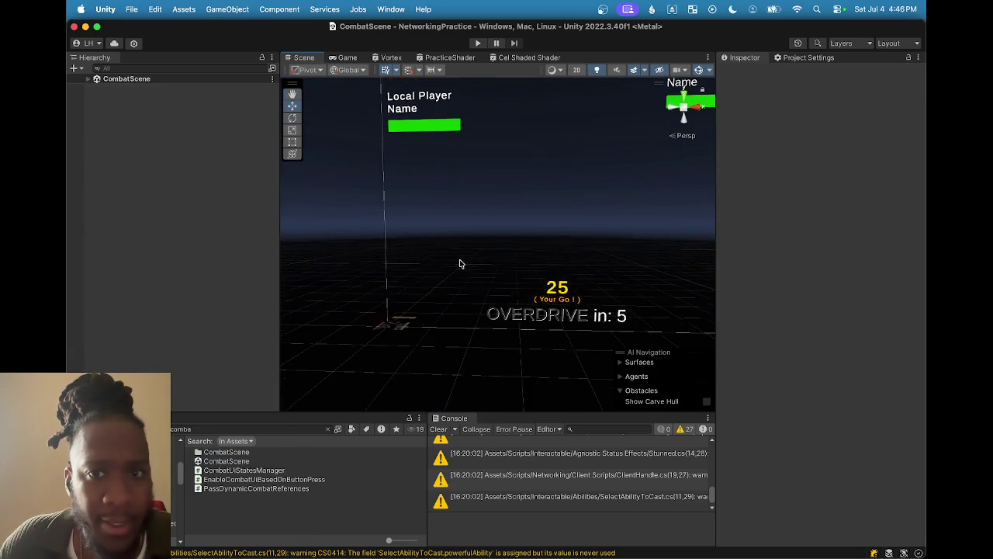
- Filter the Hierarchy for 'backgr' and inspect the health bar's Background object
{"action": "left_click", "coordinate": [178, 67]}
{"action": "type", "text": "b"}
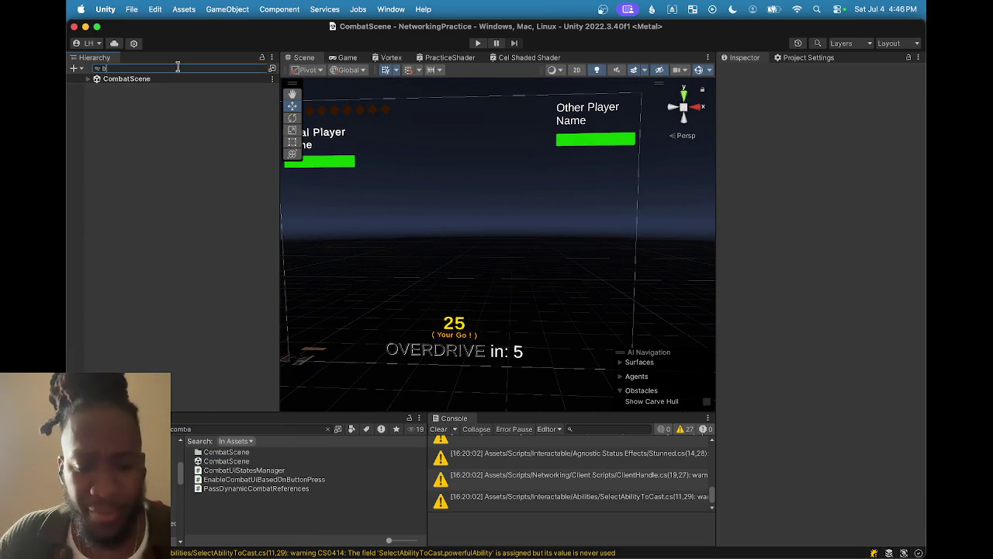
{"action": "type", "text": "ackg"}
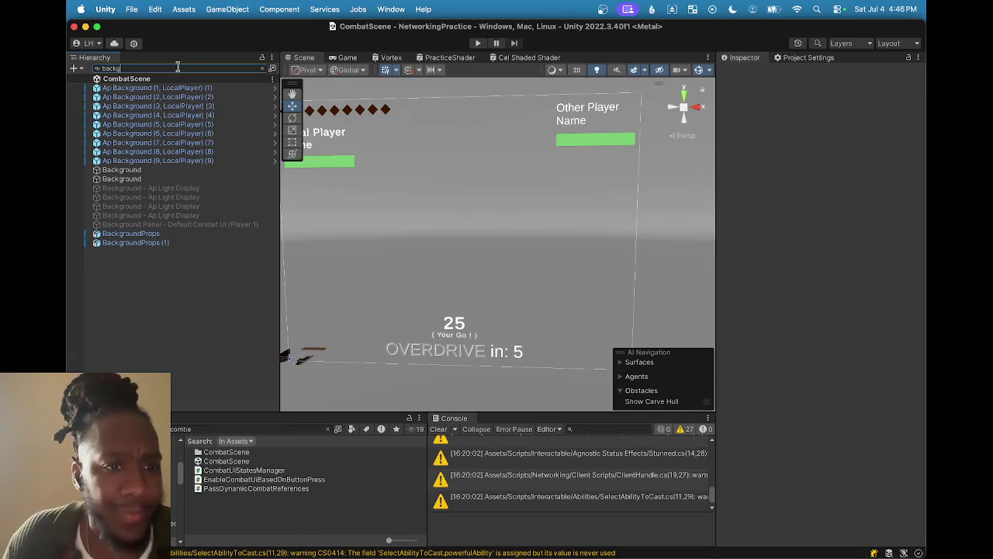
{"action": "left_click", "coordinate": [262, 69]}
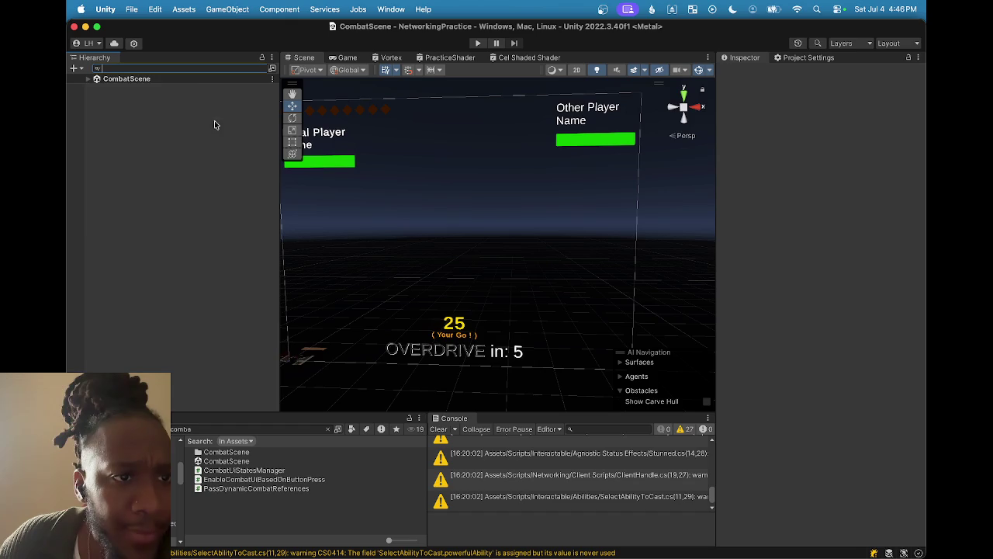
{"action": "type", "text": "backgr"}
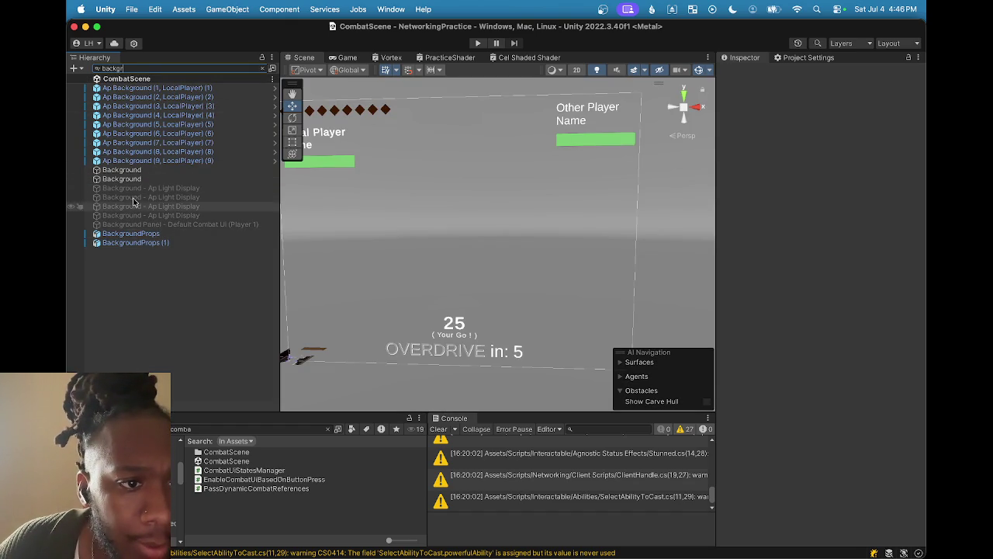
{"action": "left_click", "coordinate": [134, 170]}
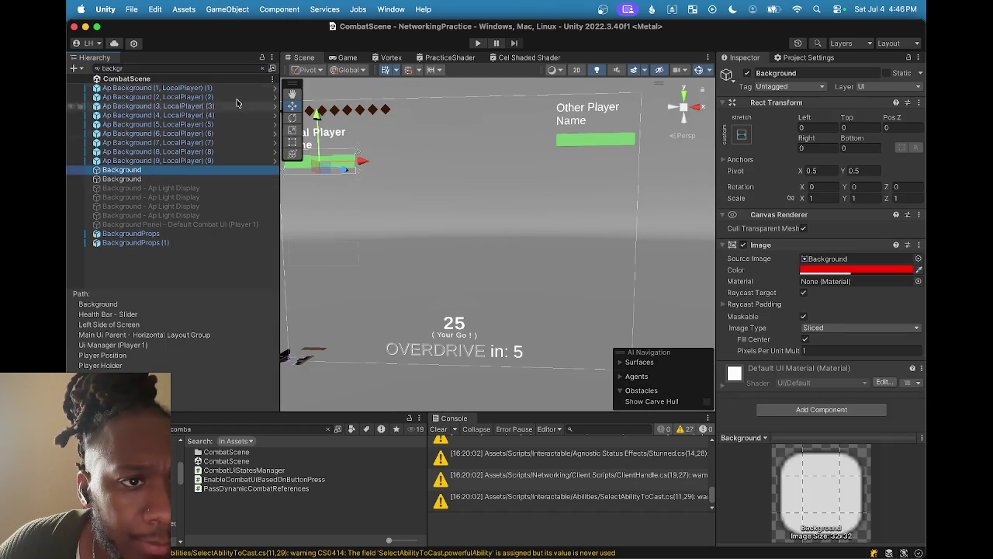
- Clear the filter and inspect Countdown Timer, Fight Ending Status, UI Blockers and Overdrive Text objects
{"action": "left_click", "coordinate": [262, 68]}
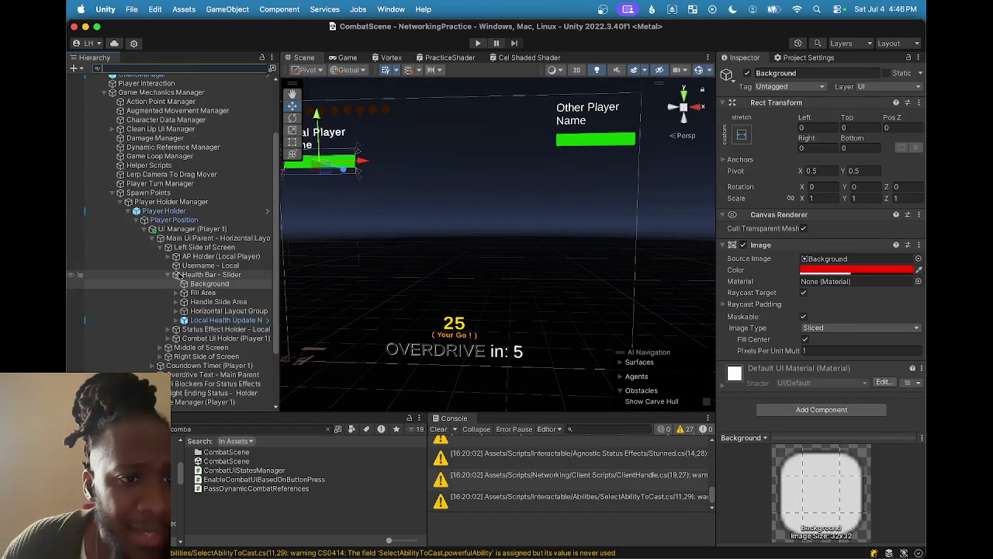
{"action": "scroll", "coordinate": [198, 295], "scroll_direction": "down", "scroll_amount": 3}
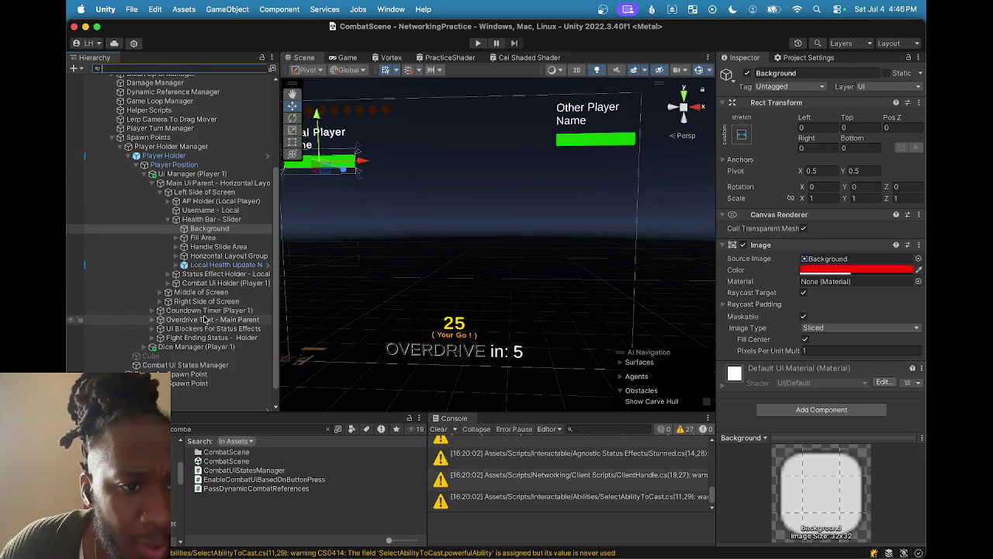
{"action": "left_click", "coordinate": [203, 311]}
{"action": "key", "text": "f"}
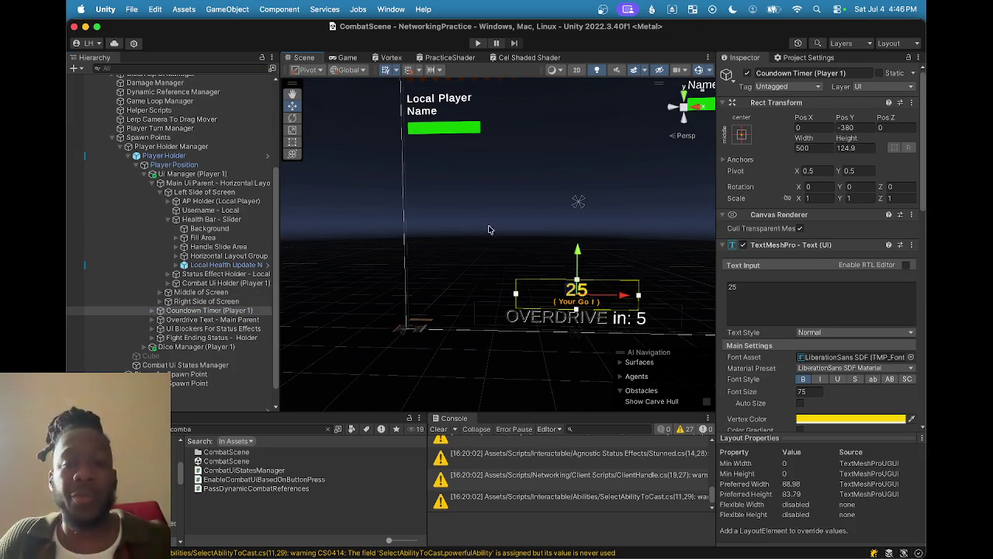
{"action": "left_click", "coordinate": [205, 310]}
{"action": "left_click", "coordinate": [172, 338]}
{"action": "left_click", "coordinate": [172, 328]}
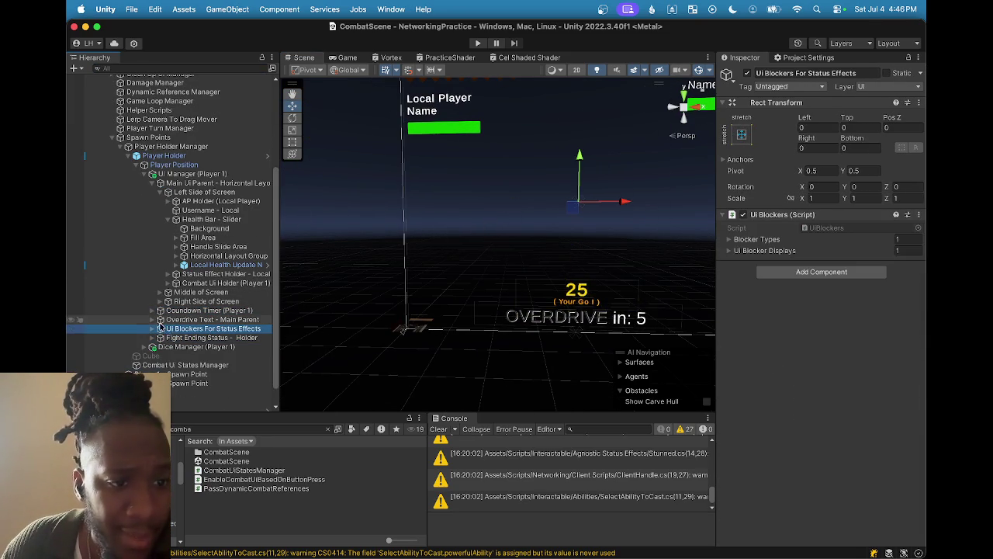
{"action": "left_click", "coordinate": [180, 318]}
{"action": "left_click", "coordinate": [186, 311]}
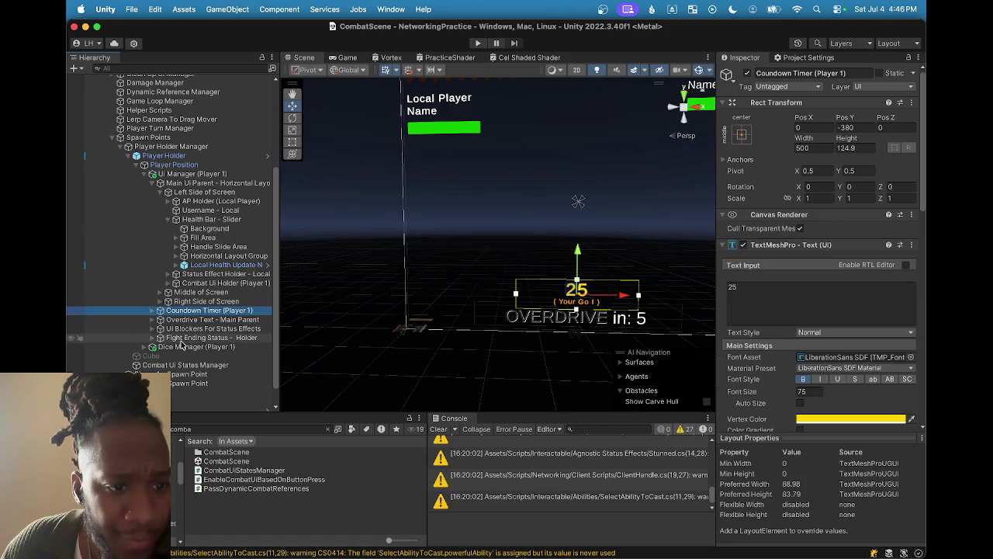
- Browse AP Holder, Left Side of Screen and Health Bar - Slider children in the Hierarchy
{"action": "left_click", "coordinate": [166, 202]}
{"action": "left_click", "coordinate": [167, 202]}
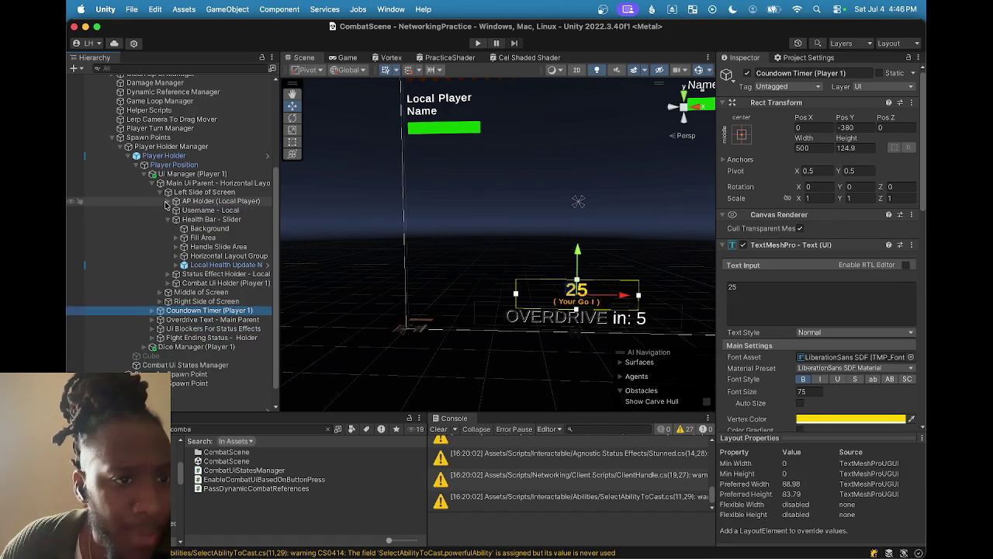
{"action": "left_click", "coordinate": [159, 192]}
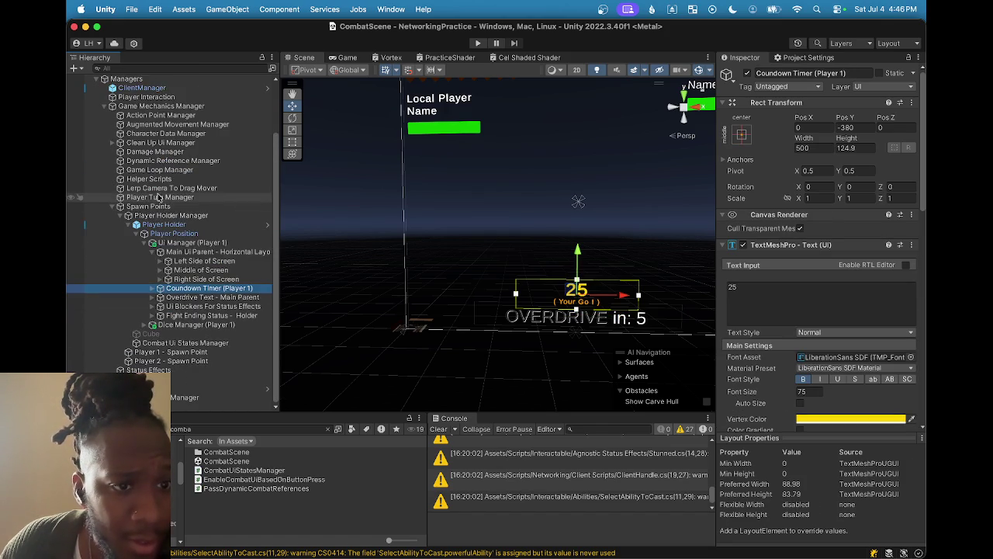
{"action": "left_click", "coordinate": [159, 261]}
{"action": "left_click", "coordinate": [177, 287]}
{"action": "scroll", "coordinate": [190, 289], "scroll_direction": "down", "scroll_amount": 2}
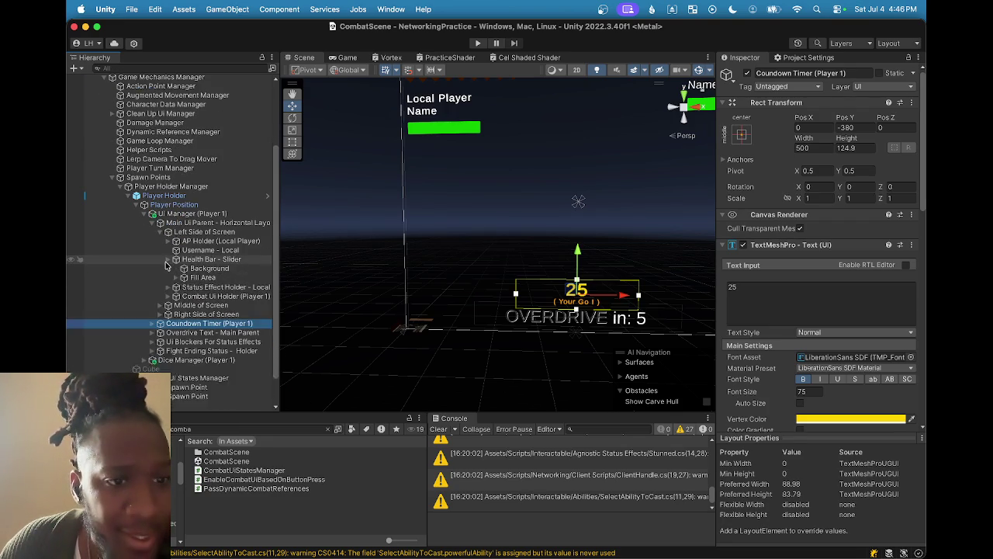
{"action": "left_click", "coordinate": [177, 259]}
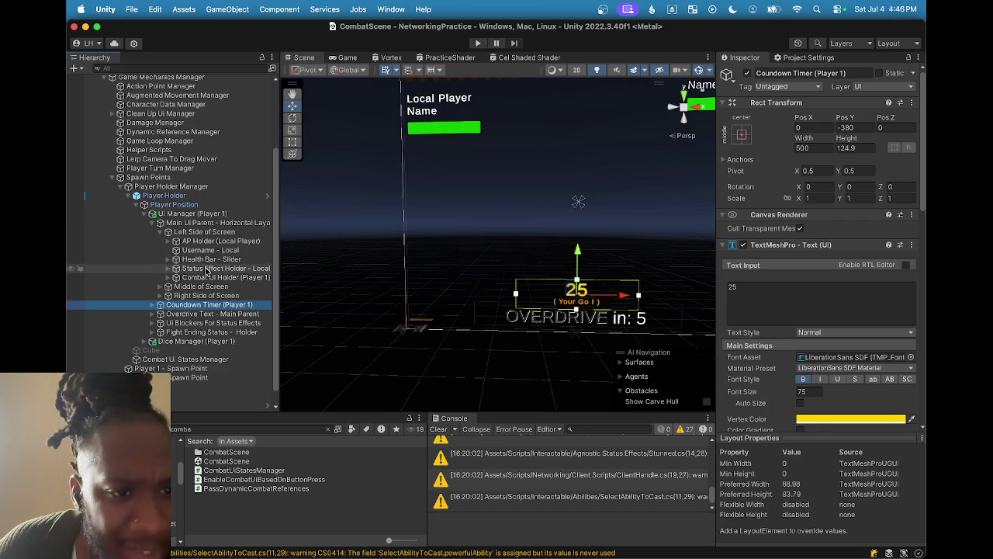
- Expand Combat UI Holder and Combat Ui - Parent, then inspect Background Panel - Default Combat Ui
{"action": "left_click", "coordinate": [167, 278]}
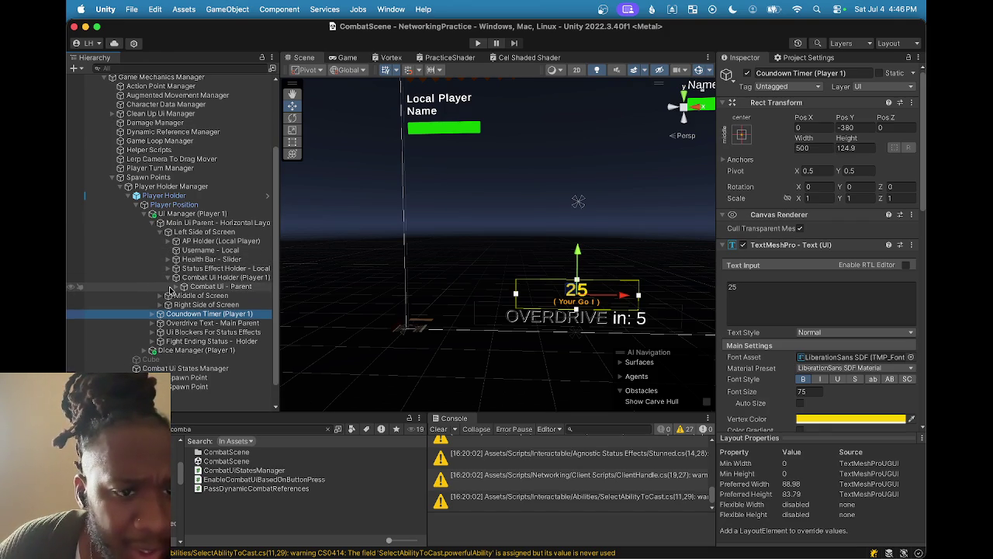
{"action": "left_click", "coordinate": [176, 287]}
{"action": "left_click", "coordinate": [229, 296]}
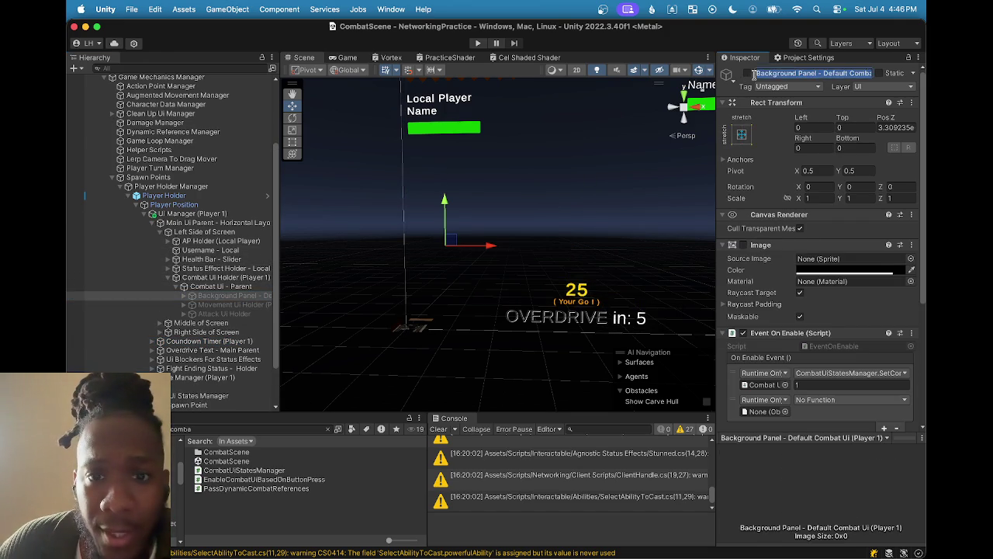
{"action": "left_click", "coordinate": [746, 73]}
- Hide the Background Panel again and activate the Attack Ui Holder
{"action": "left_click", "coordinate": [745, 74]}
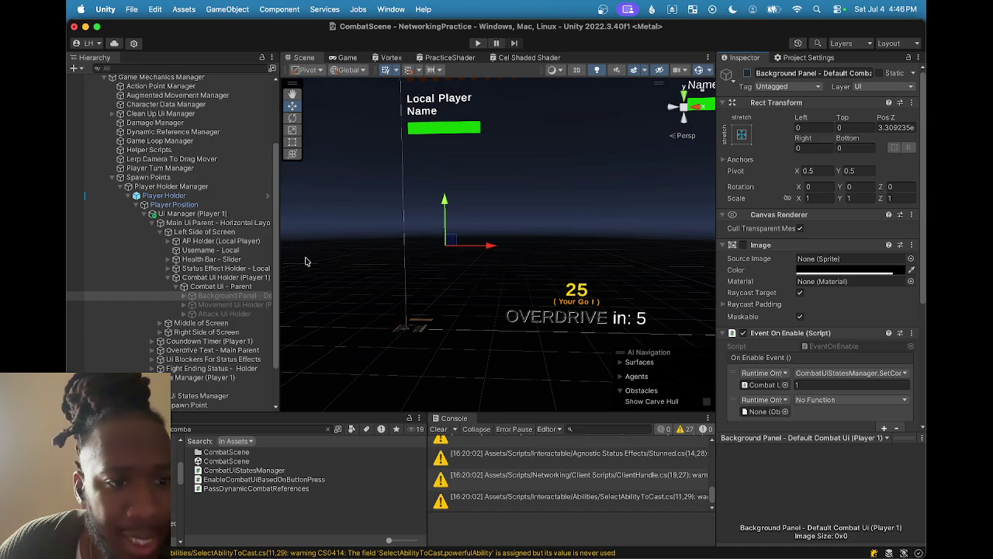
{"action": "left_click", "coordinate": [233, 313]}
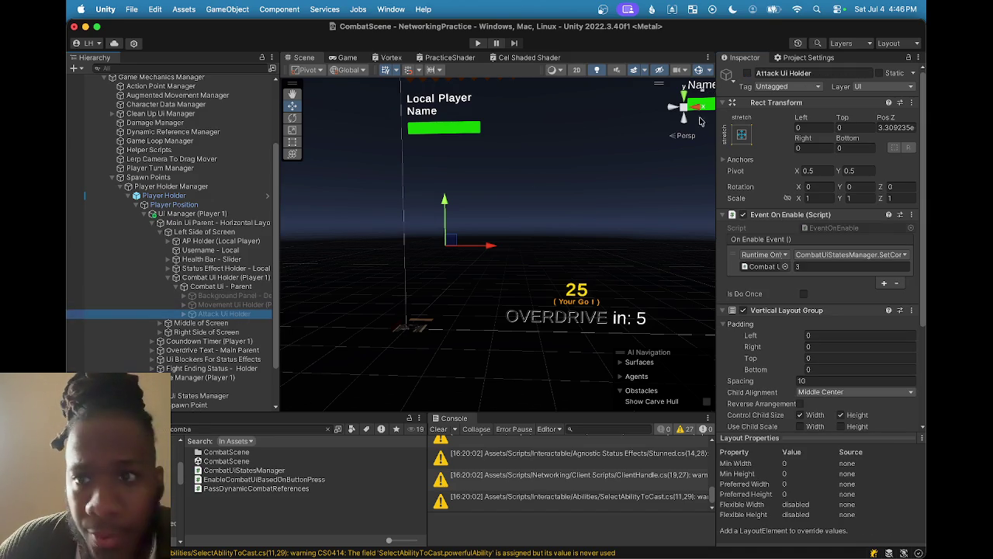
{"action": "left_click", "coordinate": [747, 72]}
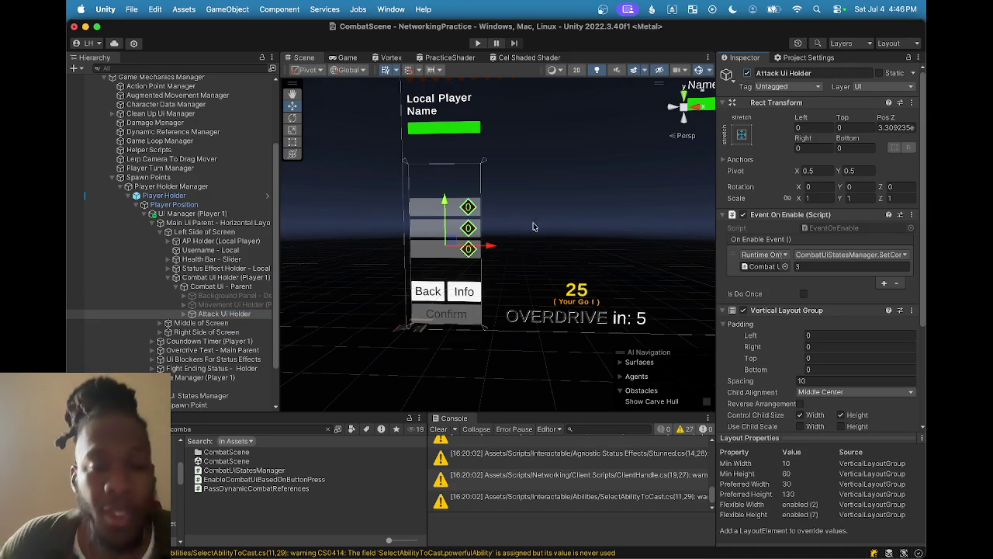
- Select the Ability 1 - Combat Ui button from the Scene view
{"action": "scroll", "coordinate": [501, 217], "scroll_direction": "up", "scroll_amount": 3}
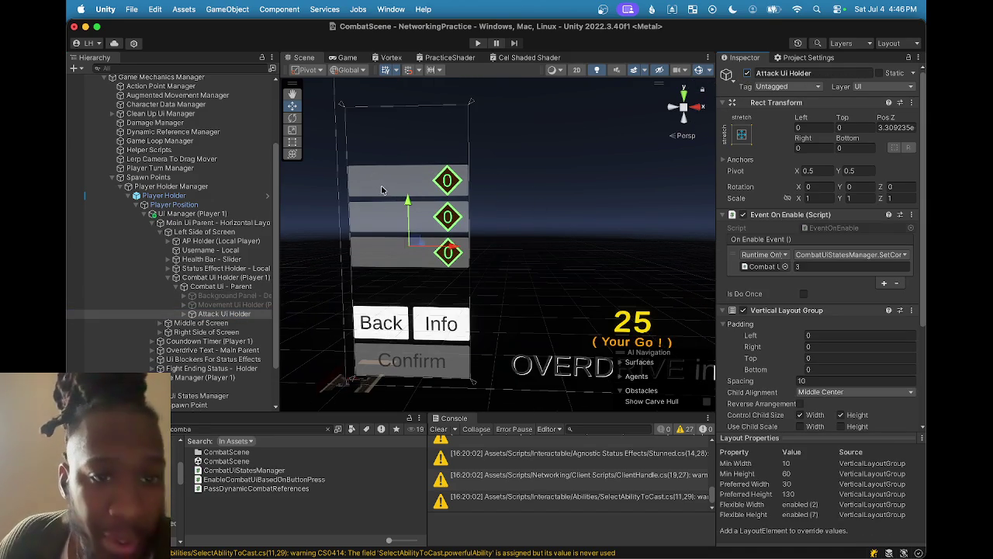
{"action": "left_click", "coordinate": [384, 187]}
{"action": "left_click", "coordinate": [384, 187]}
{"action": "left_click", "coordinate": [384, 187]}
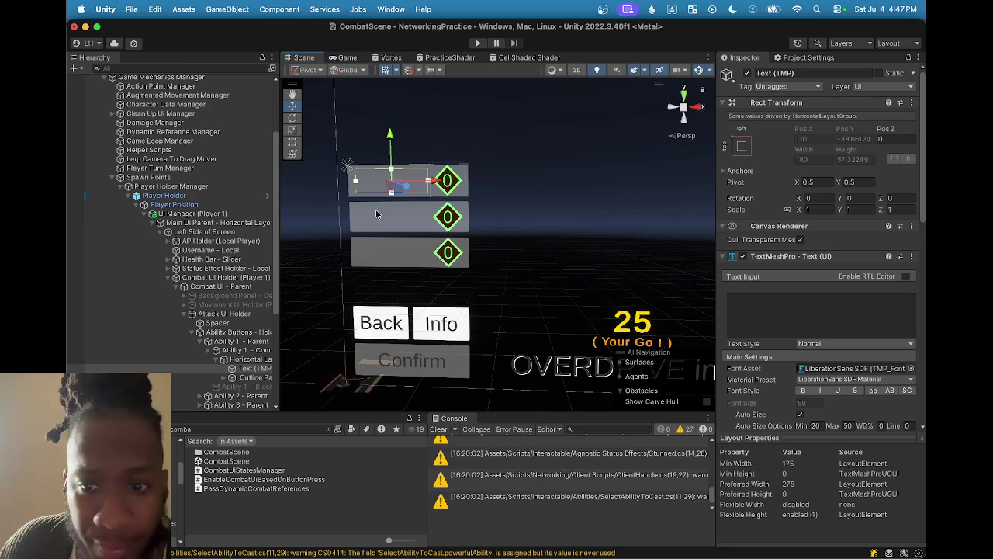
{"action": "left_click", "coordinate": [384, 186]}
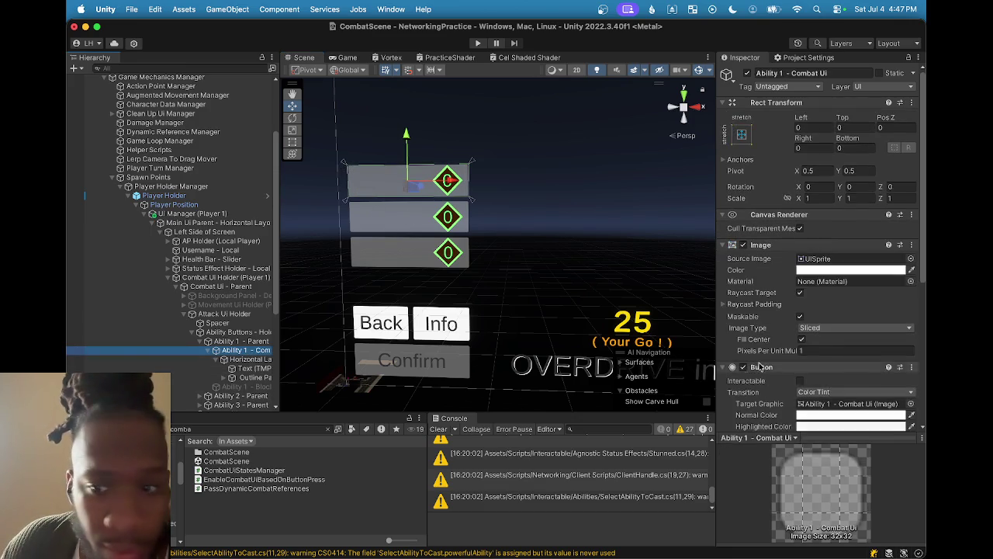
- Review Ability 1's On Click calls and select the Ability Buttons holder they target
{"action": "scroll", "coordinate": [776, 365], "scroll_direction": "down", "scroll_amount": 5}
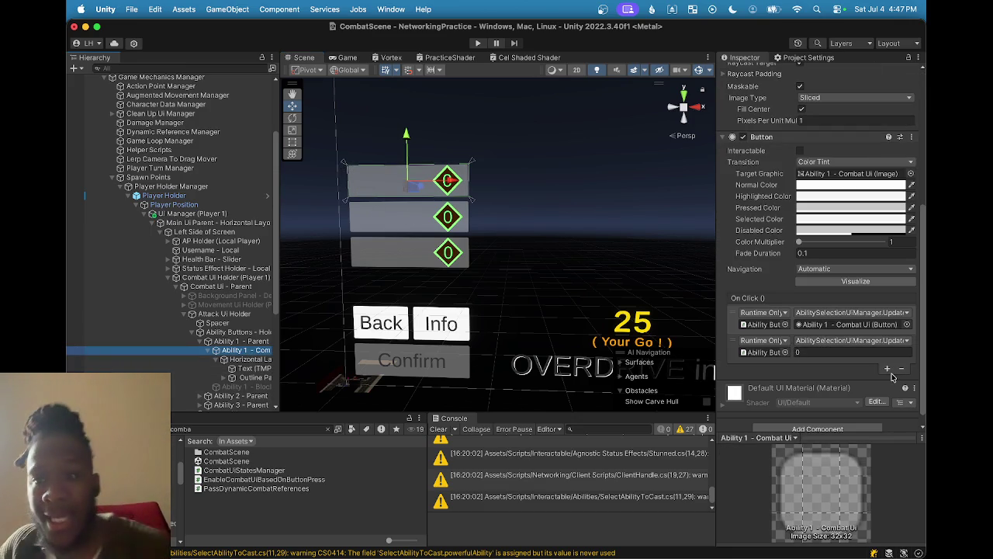
{"action": "left_click_drag", "start_coordinate": [715, 269], "coordinate": [624, 265]}
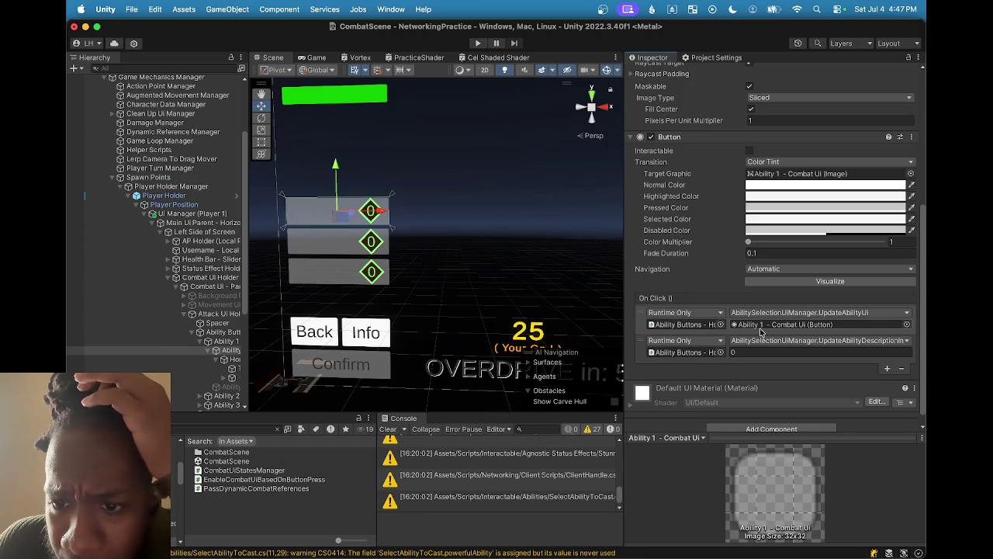
{"action": "left_click", "coordinate": [690, 325]}
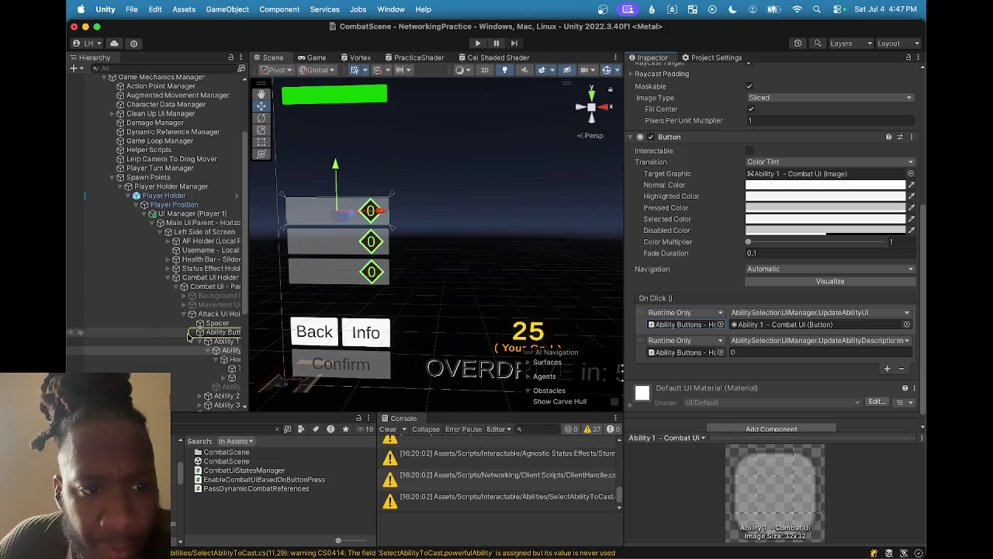
{"action": "left_click", "coordinate": [220, 334]}
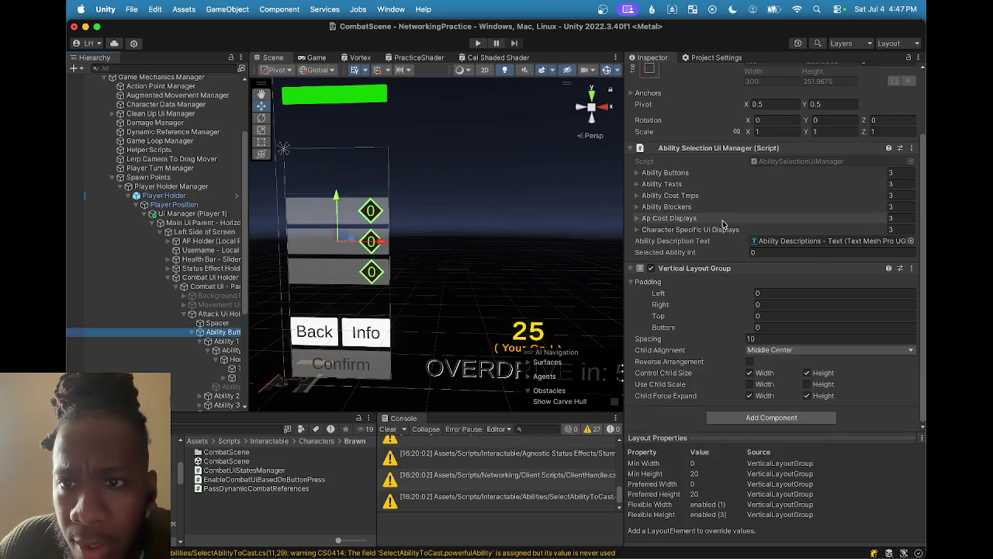
- Open AbilitySelectionUiManager.cs in Rider, read PopulateAbilityData and UpdateAbilityUi, then minimize Rider
{"action": "double_click", "coordinate": [779, 164]}
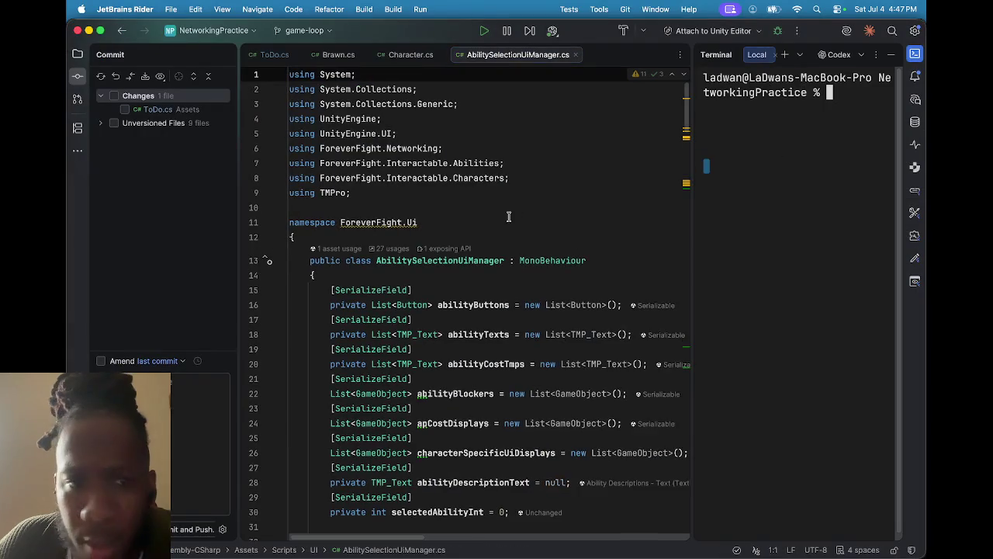
{"action": "scroll", "coordinate": [578, 268], "scroll_direction": "down", "scroll_amount": 15}
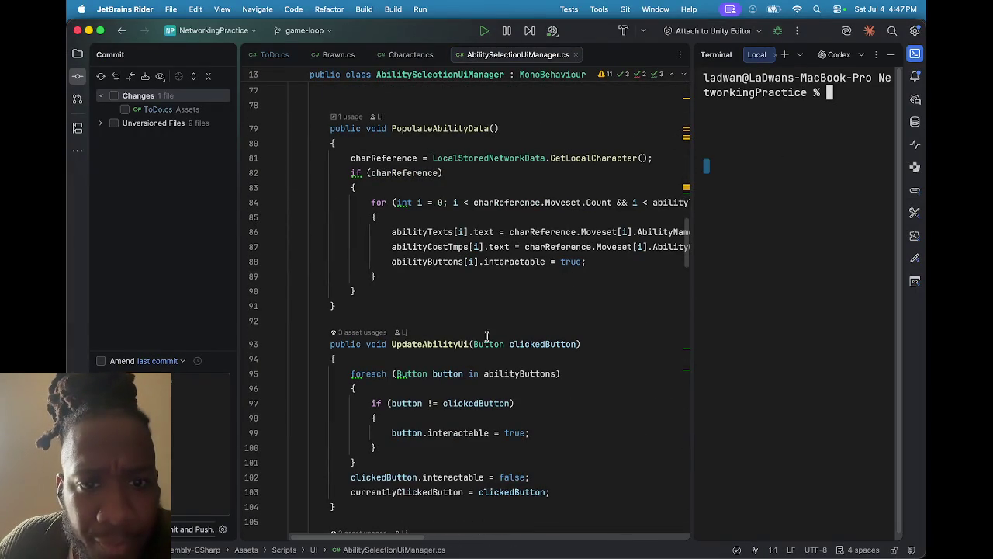
{"action": "scroll", "coordinate": [435, 334], "scroll_direction": "down", "scroll_amount": 3}
{"action": "scroll", "coordinate": [442, 332], "scroll_direction": "down", "scroll_amount": 1}
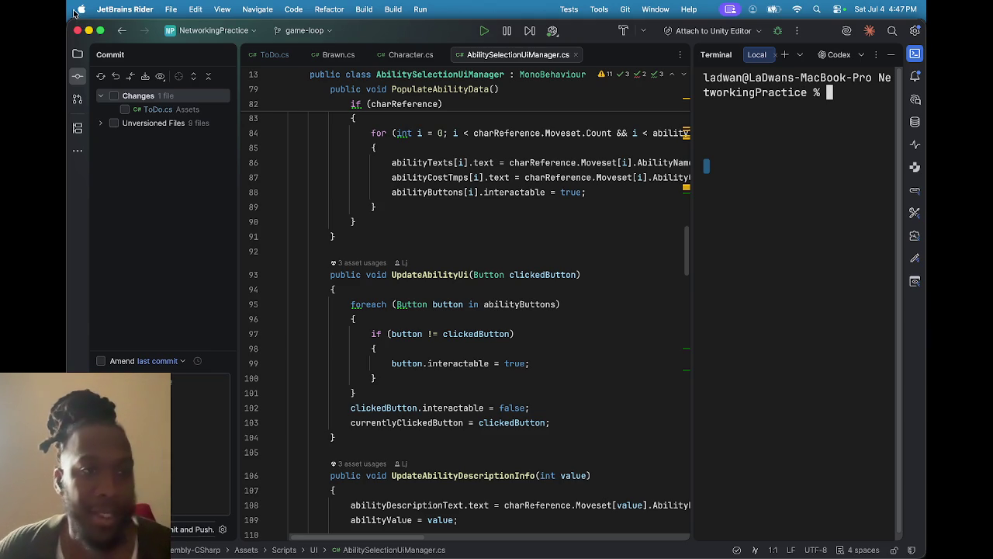
{"action": "left_click", "coordinate": [89, 30]}
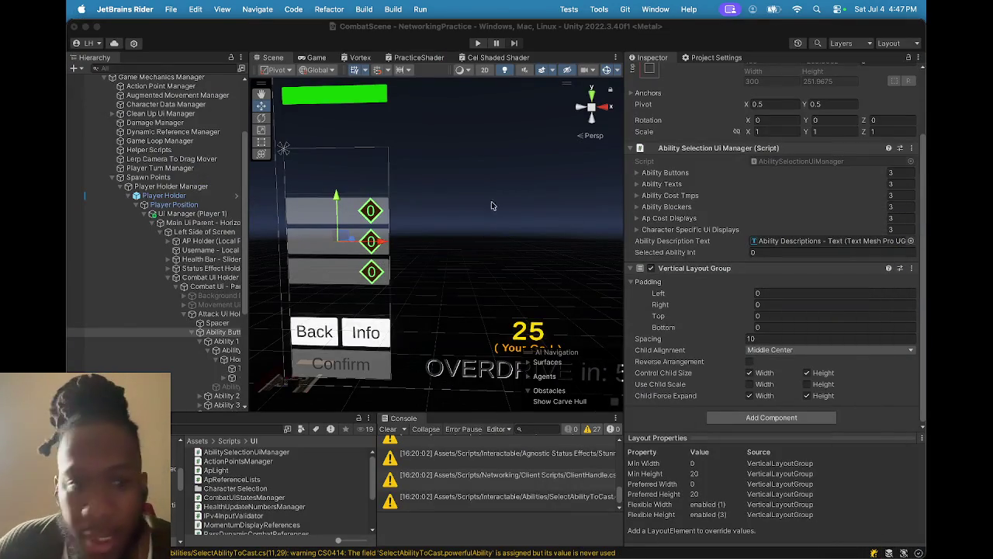
- Reselect the Ability 1 - Combat Ui button in Unity
{"action": "left_click", "coordinate": [329, 218]}
{"action": "left_click", "coordinate": [331, 217]}
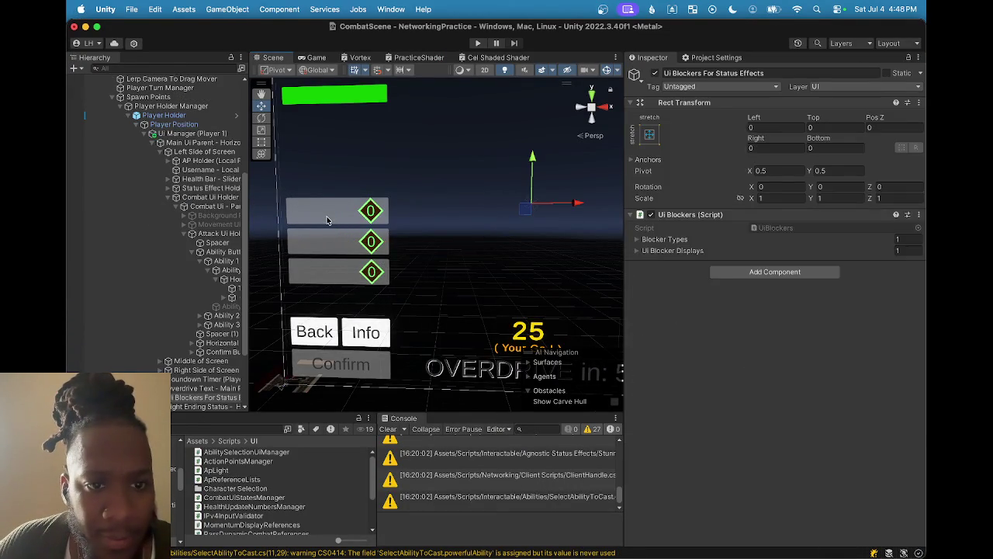
{"action": "left_click", "coordinate": [332, 215]}
{"action": "left_click", "coordinate": [224, 270]}
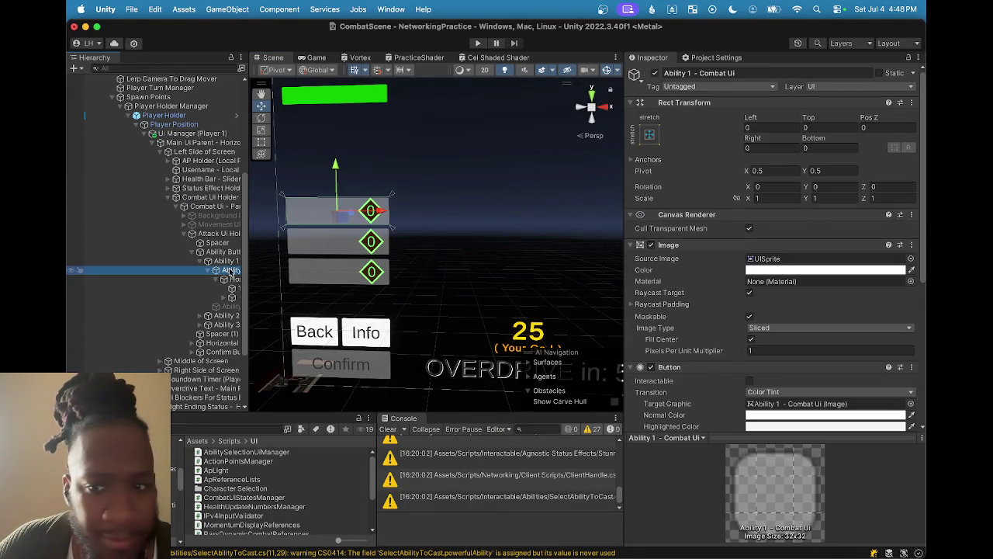
- Show its On Click targets, locate the Ability Buttons holder and bring Rider forward
{"action": "scroll", "coordinate": [764, 291], "scroll_direction": "down", "scroll_amount": 5}
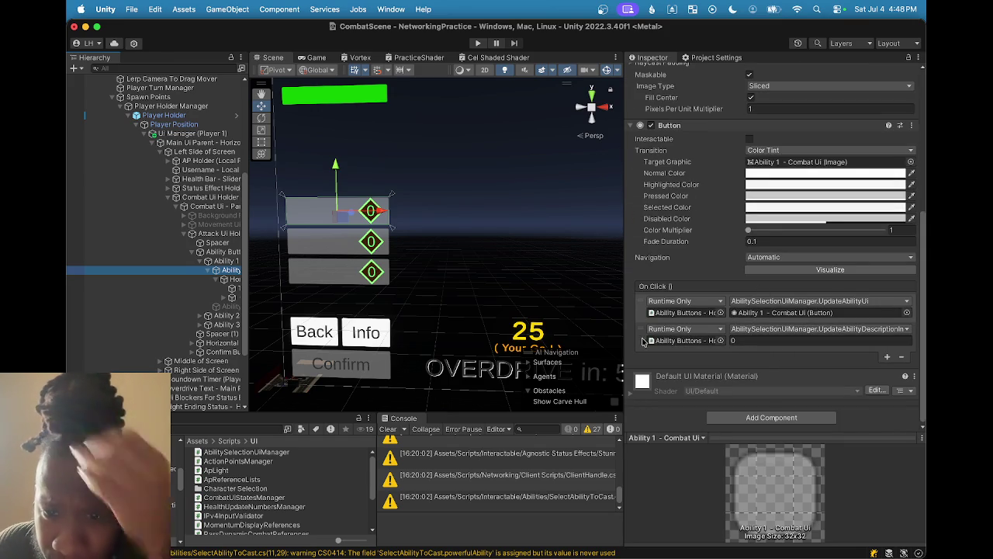
{"action": "mouse_move", "coordinate": [624, 333]}
{"action": "left_mouse_down"}
{"action": "mouse_move", "coordinate": [550, 332]}
{"action": "mouse_move", "coordinate": [592, 332]}
{"action": "left_mouse_up"}
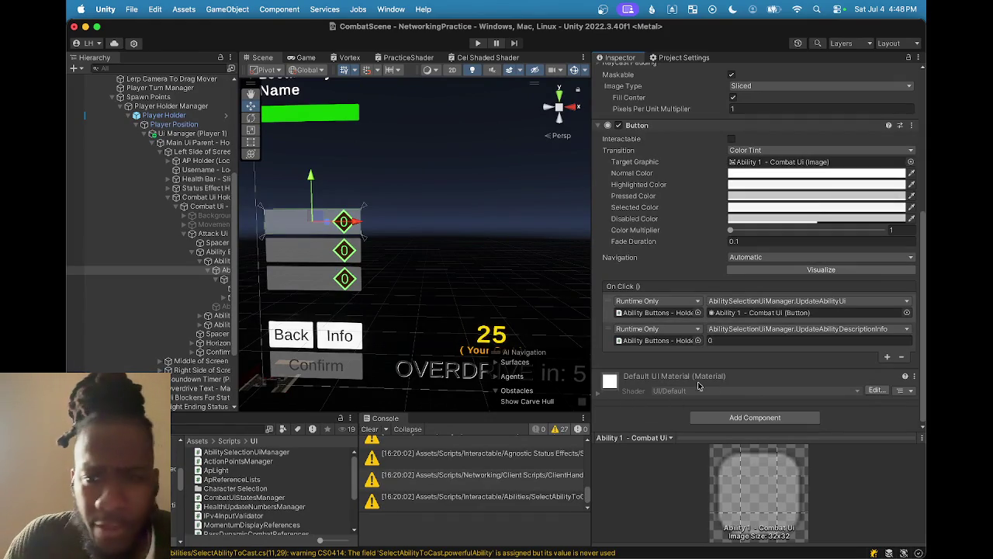
{"action": "left_click", "coordinate": [656, 341]}
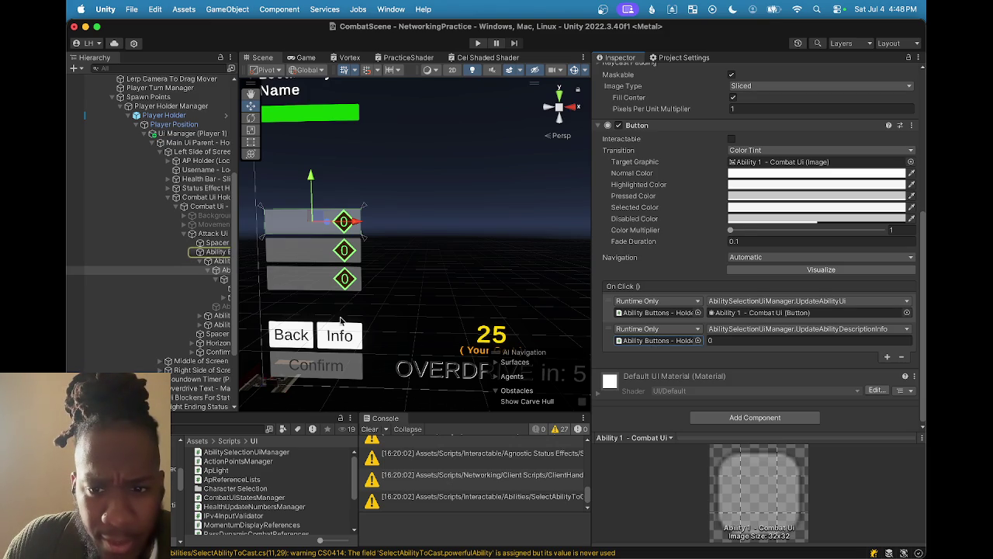
{"action": "mouse_move", "coordinate": [551, 552]}
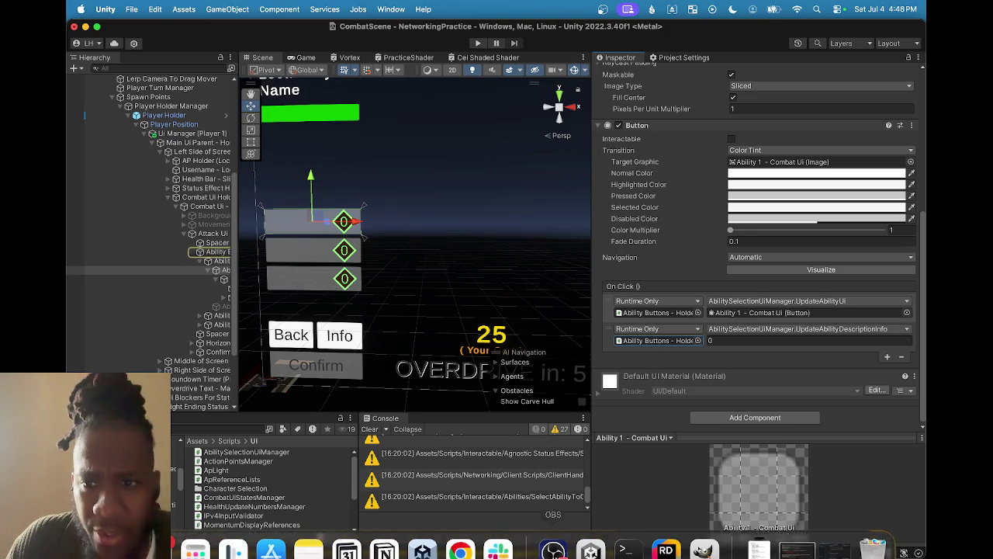
{"action": "left_click", "coordinate": [654, 528]}
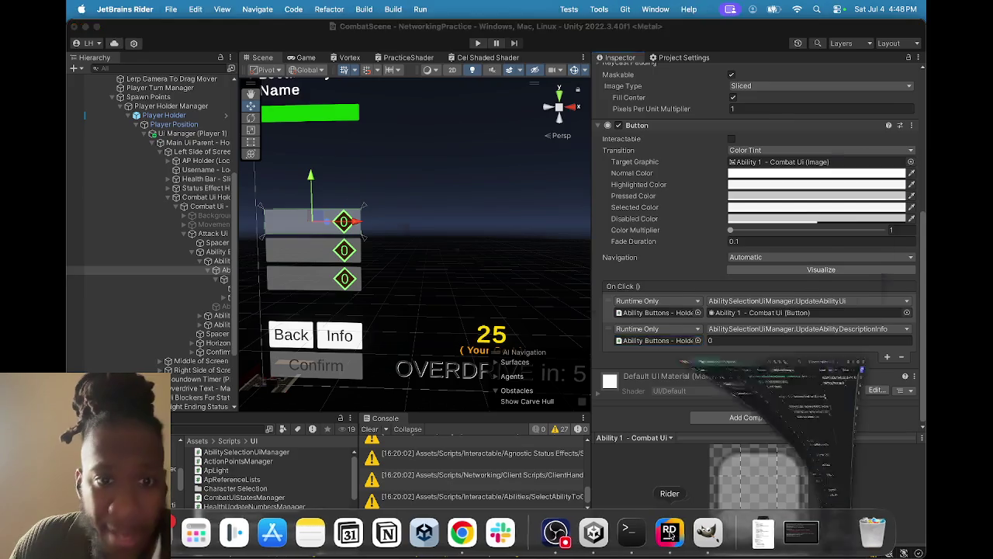
{"action": "scroll", "coordinate": [449, 333], "scroll_direction": "down", "scroll_amount": 5}
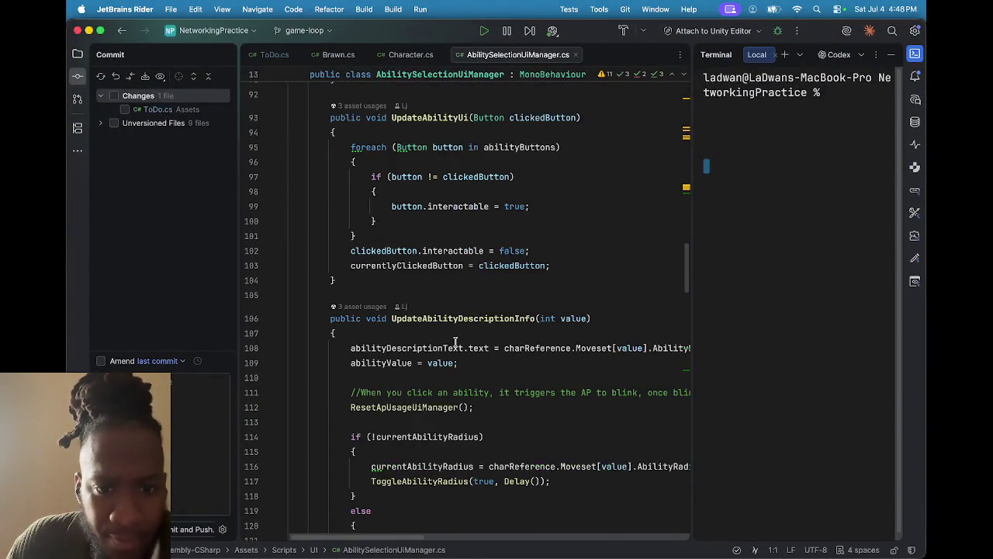
{"action": "scroll", "coordinate": [449, 333], "scroll_direction": "right", "scroll_amount": 3}
{"action": "scroll", "coordinate": [448, 332], "scroll_direction": "right", "scroll_amount": 2}
{"action": "scroll", "coordinate": [442, 330], "scroll_direction": "left", "scroll_amount": 4}
{"action": "scroll", "coordinate": [438, 328], "scroll_direction": "right", "scroll_amount": 3}
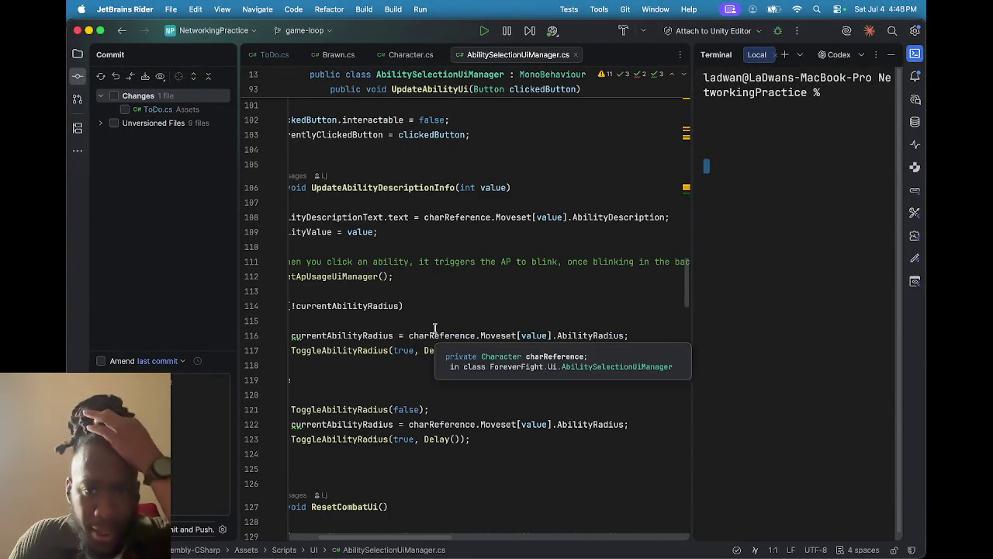
{"action": "scroll", "coordinate": [433, 323], "scroll_direction": "left", "scroll_amount": 3}
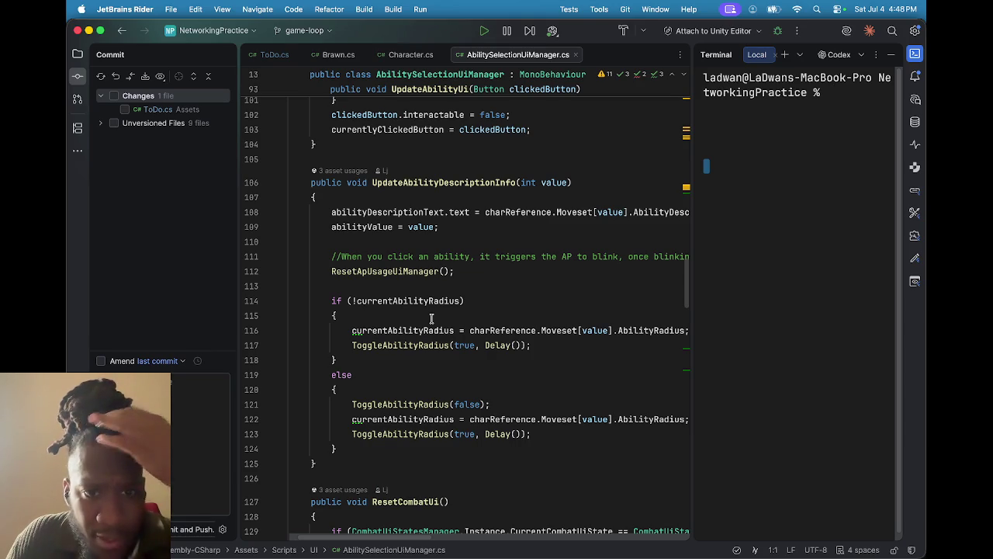
{"action": "scroll", "coordinate": [439, 314], "scroll_direction": "right", "scroll_amount": 3}
{"action": "scroll", "coordinate": [445, 311], "scroll_direction": "right", "scroll_amount": 15}
{"action": "scroll", "coordinate": [444, 311], "scroll_direction": "right", "scroll_amount": 20}
{"action": "scroll", "coordinate": [444, 310], "scroll_direction": "left", "scroll_amount": 20}
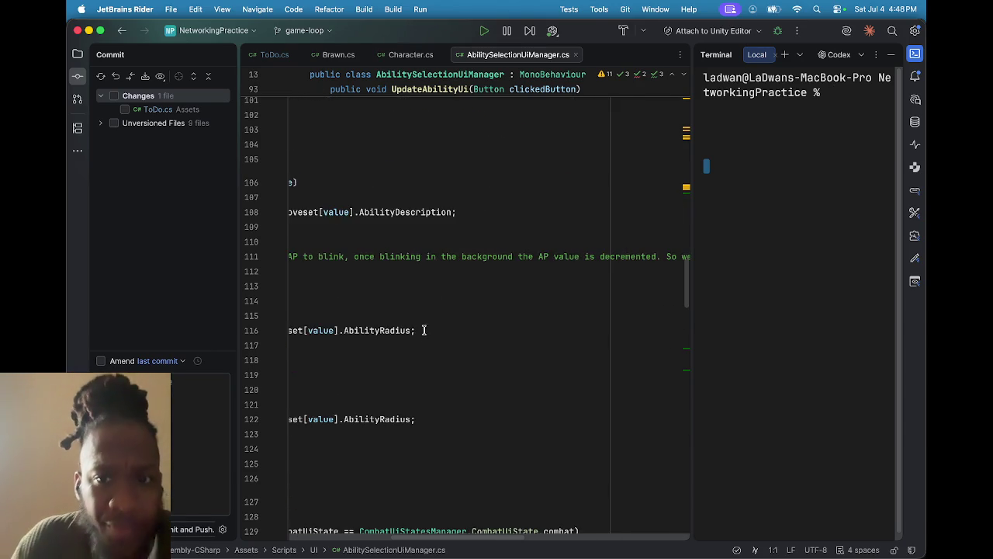
{"action": "scroll", "coordinate": [419, 326], "scroll_direction": "left", "scroll_amount": 20}
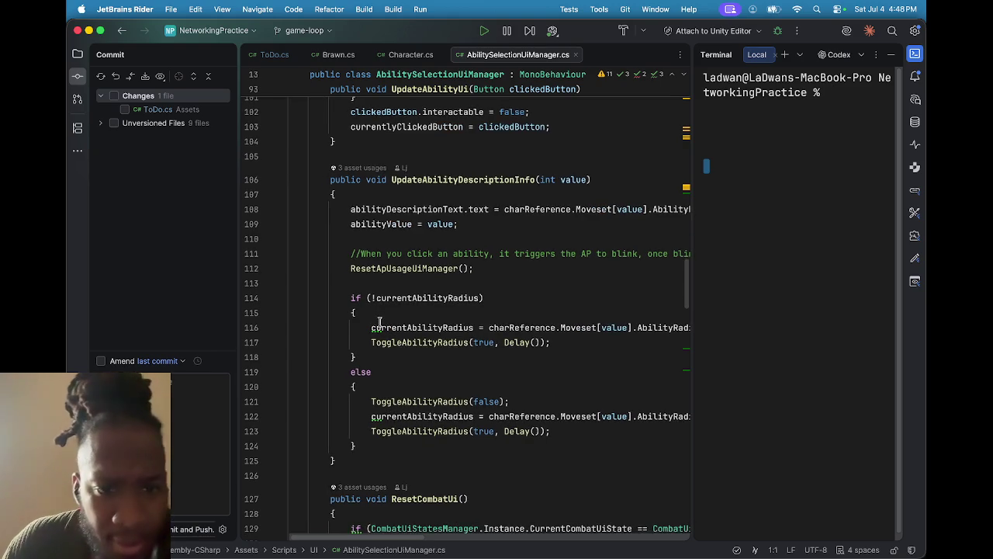
{"action": "scroll", "coordinate": [380, 322], "scroll_direction": "down", "scroll_amount": 5}
{"action": "scroll", "coordinate": [380, 325], "scroll_direction": "up", "scroll_amount": 2}
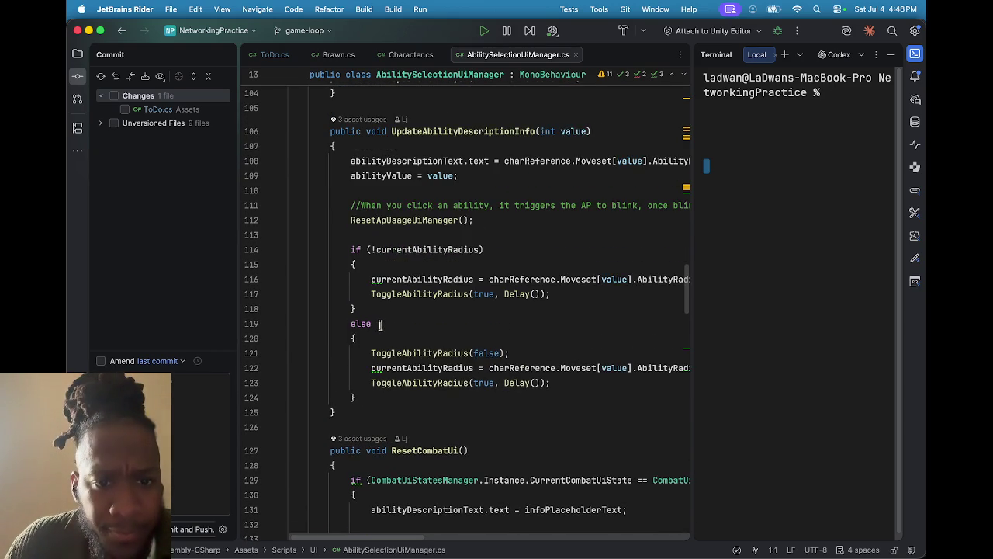
{"action": "scroll", "coordinate": [380, 324], "scroll_direction": "up", "scroll_amount": 2}
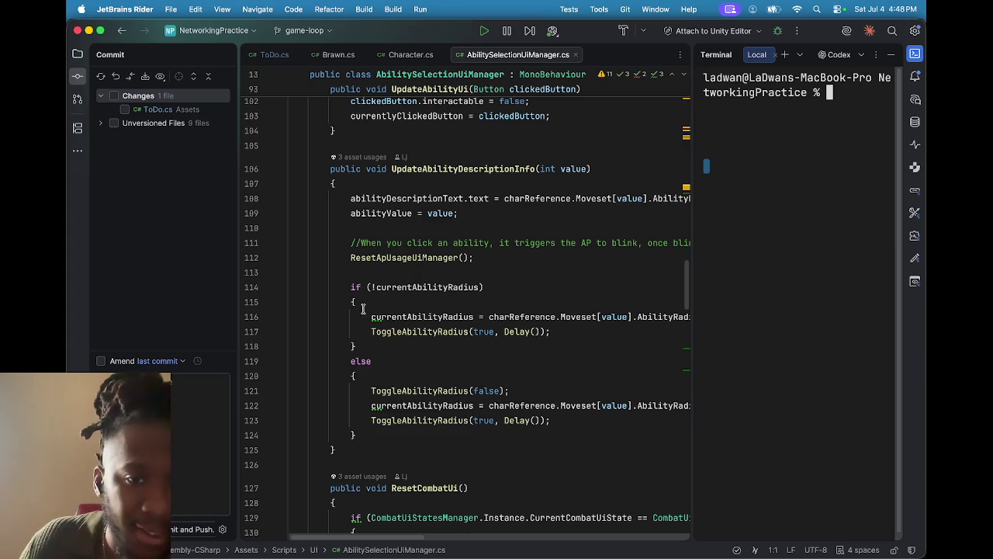
{"action": "left_click", "coordinate": [89, 30]}
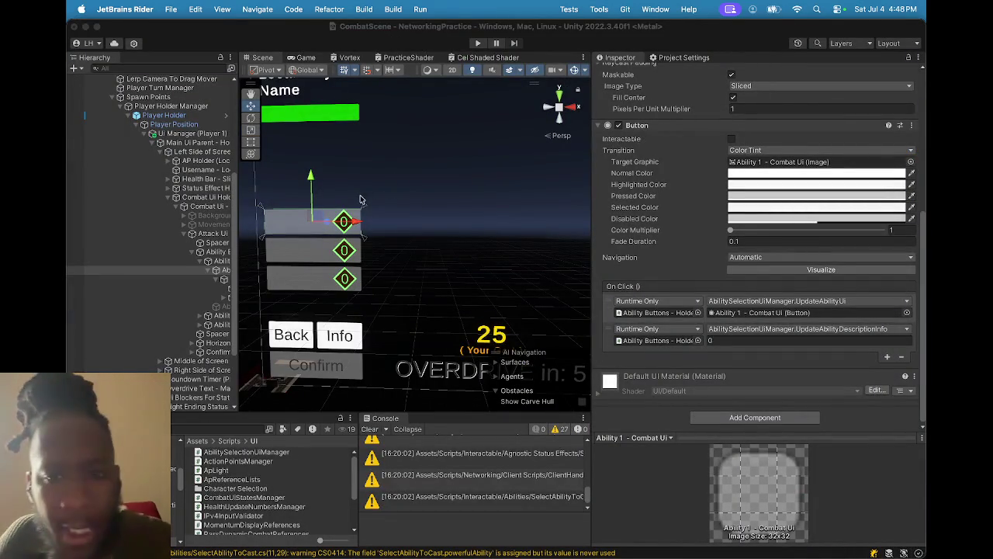
- Inspect the Confirm button's CastSelectedAbility On Click call and jump to its Ability Buttons target
{"action": "left_click", "coordinate": [309, 371]}
{"action": "left_click", "coordinate": [308, 371]}
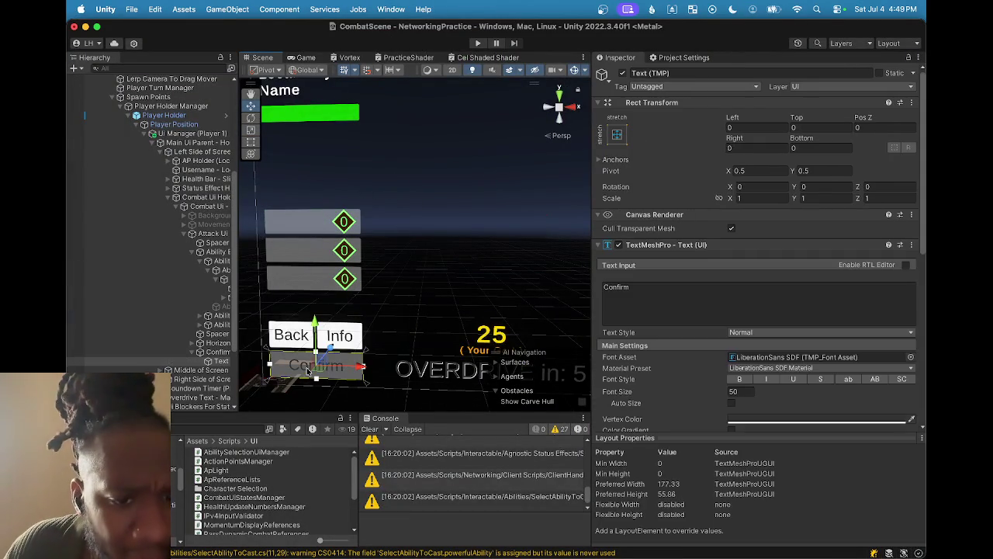
{"action": "left_click", "coordinate": [217, 352]}
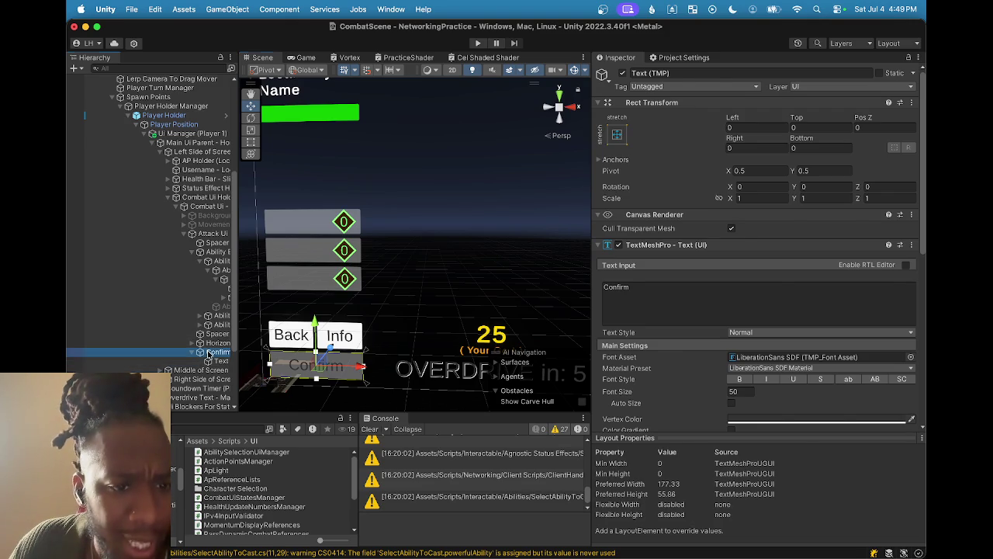
{"action": "scroll", "coordinate": [655, 354], "scroll_direction": "down", "scroll_amount": 10}
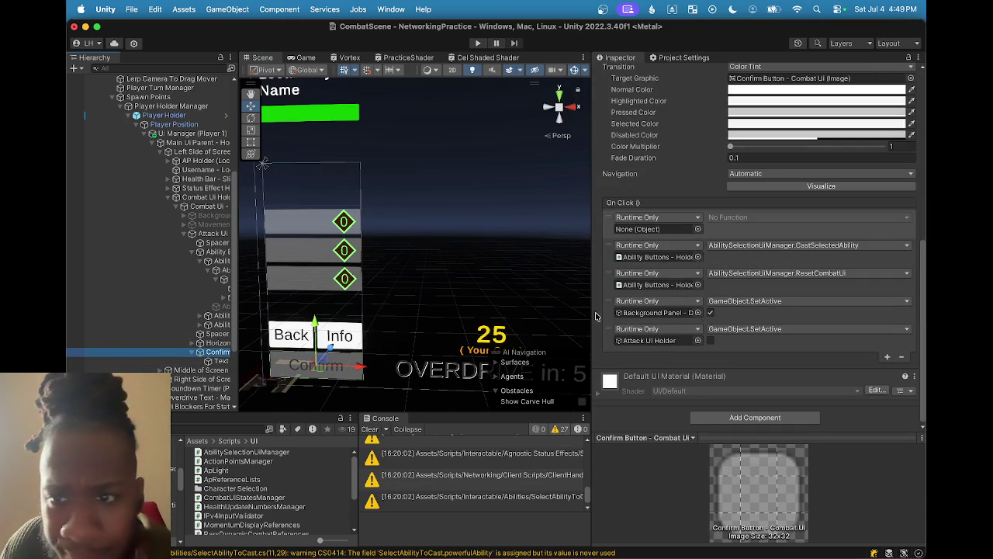
{"action": "left_click_drag", "start_coordinate": [593, 304], "coordinate": [489, 292]}
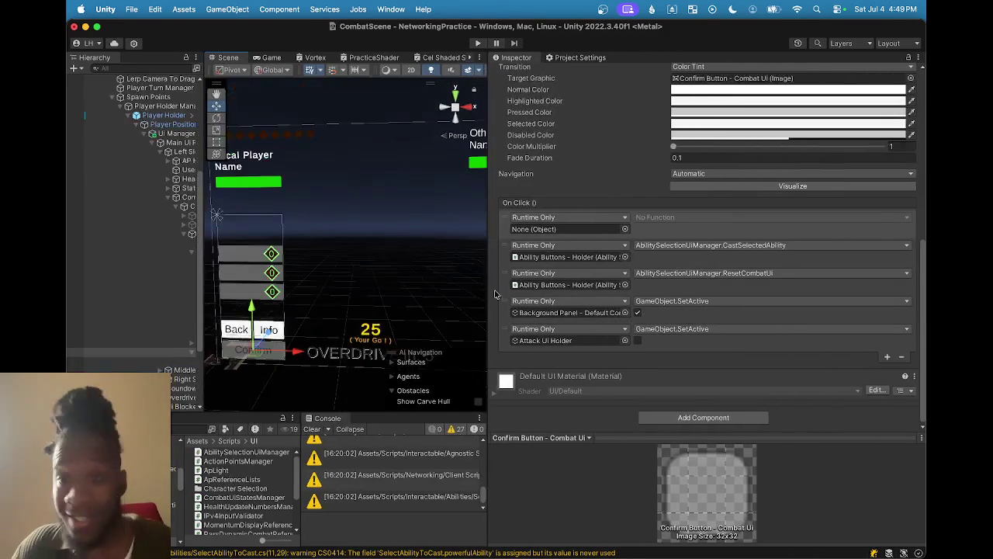
{"action": "left_click", "coordinate": [586, 262]}
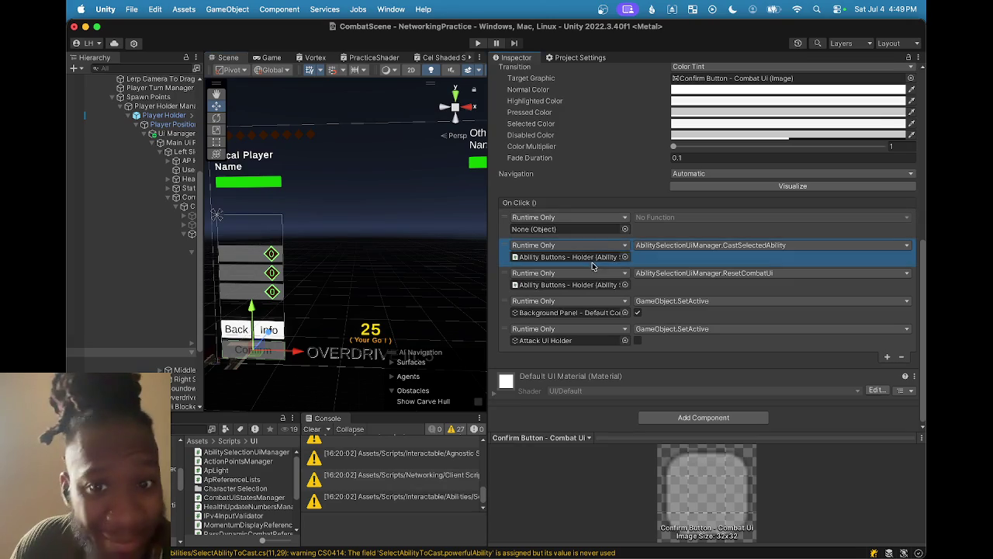
{"action": "double_click", "coordinate": [573, 257]}
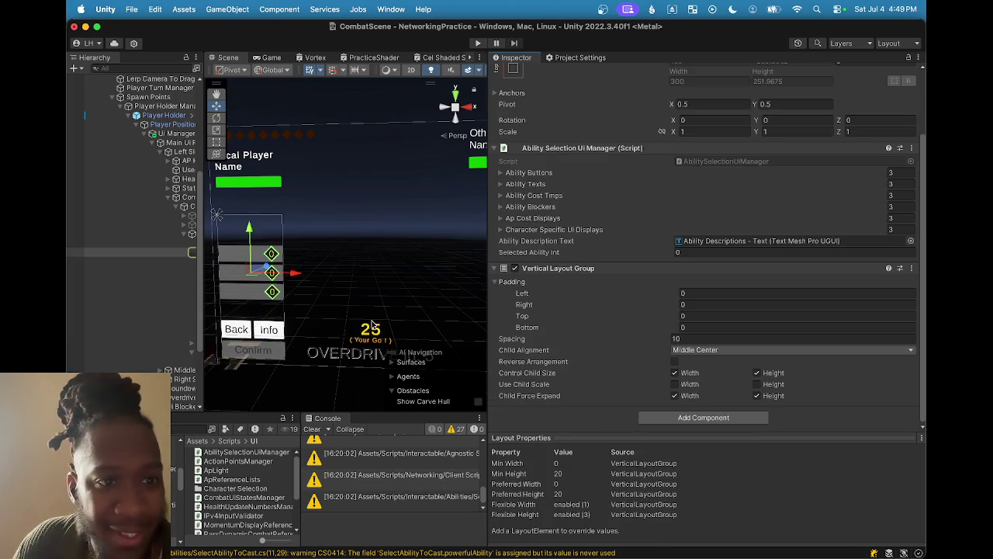
- Widen the Hierarchy, restore the Inspector width and open AbilitySelectionUiManager in Rider
{"action": "left_click_drag", "start_coordinate": [201, 287], "coordinate": [242, 287]}
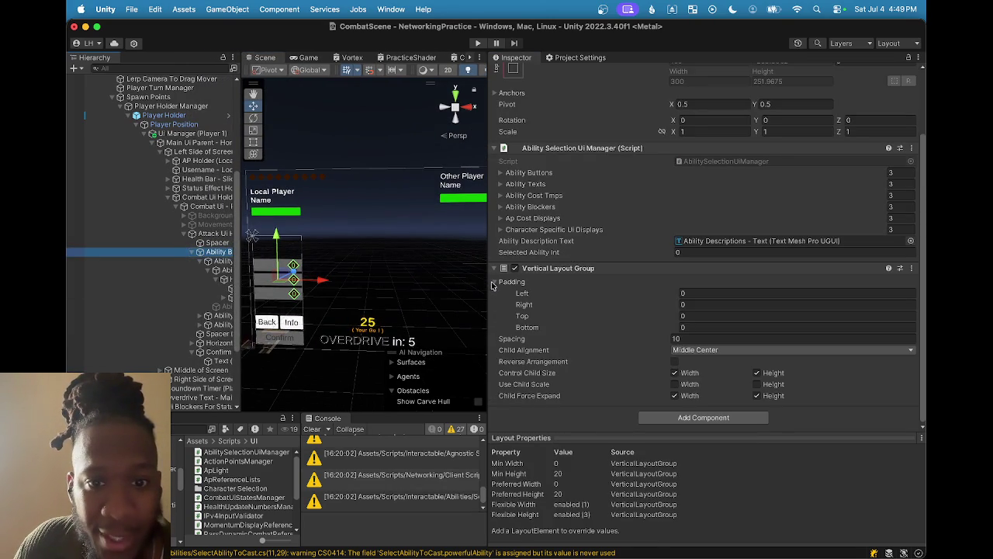
{"action": "left_click_drag", "start_coordinate": [488, 284], "coordinate": [590, 284]}
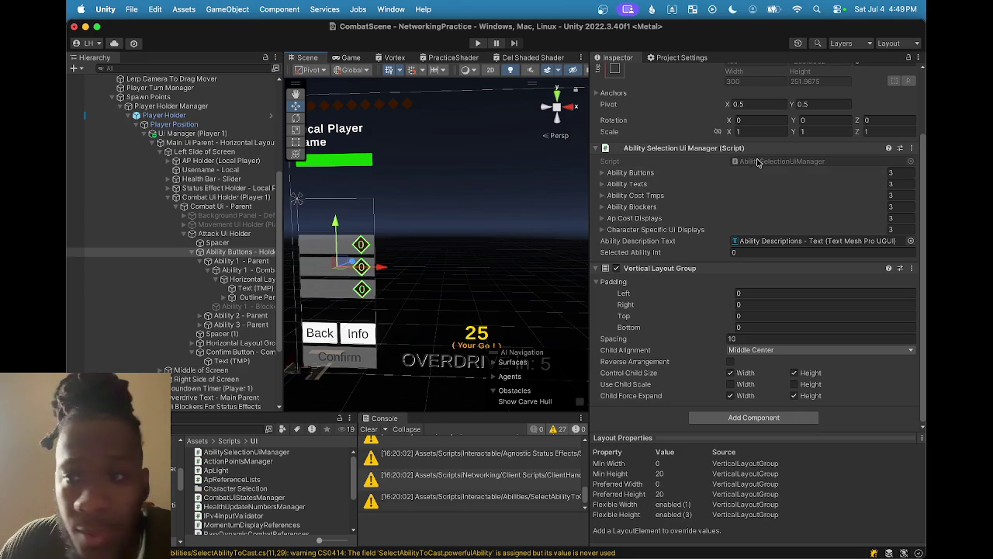
{"action": "double_click", "coordinate": [765, 164]}
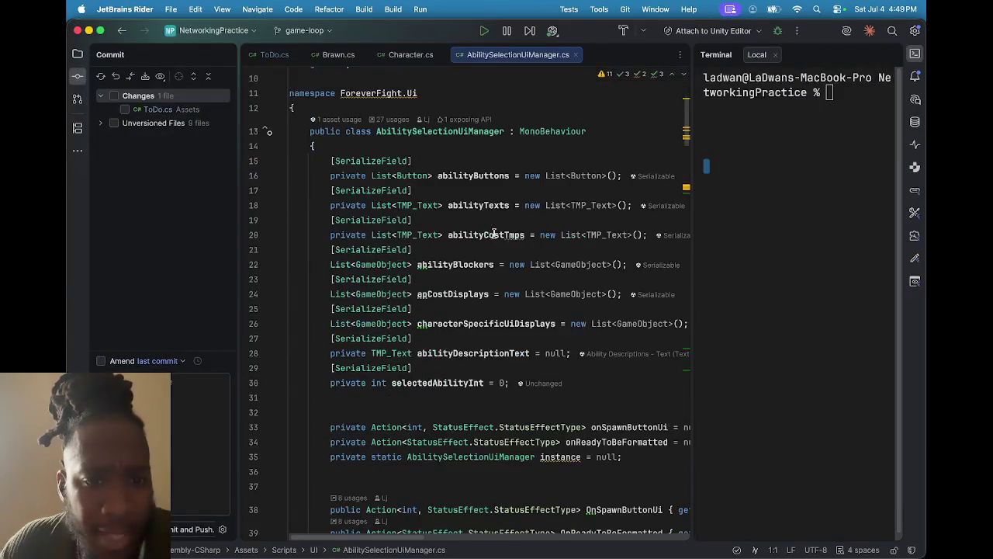
- Search 'cast' to find CastSelectedAbility and check its 0–2 abilityValue condition
{"action": "key", "text": "super+f"}
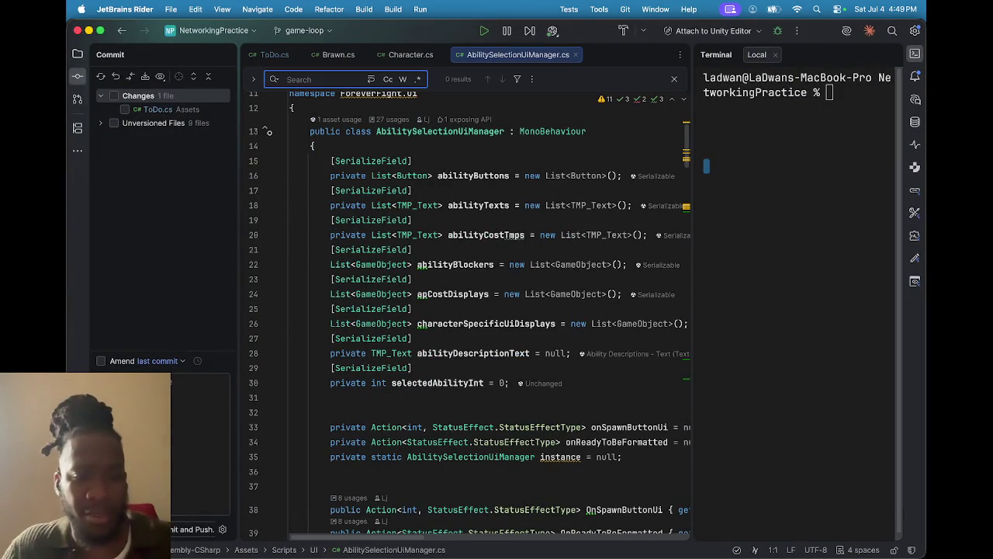
{"action": "type", "text": "cast"}
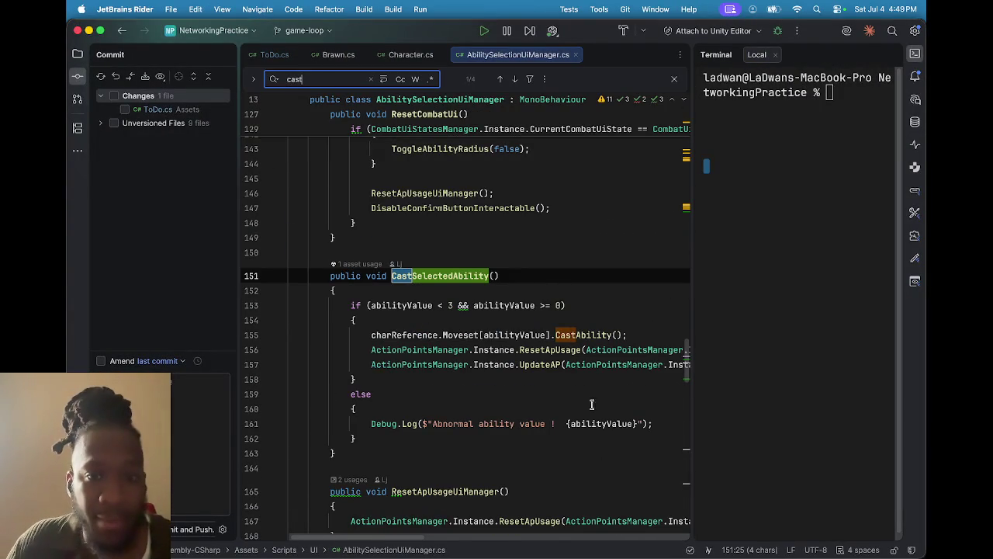
{"action": "left_click", "coordinate": [656, 309]}
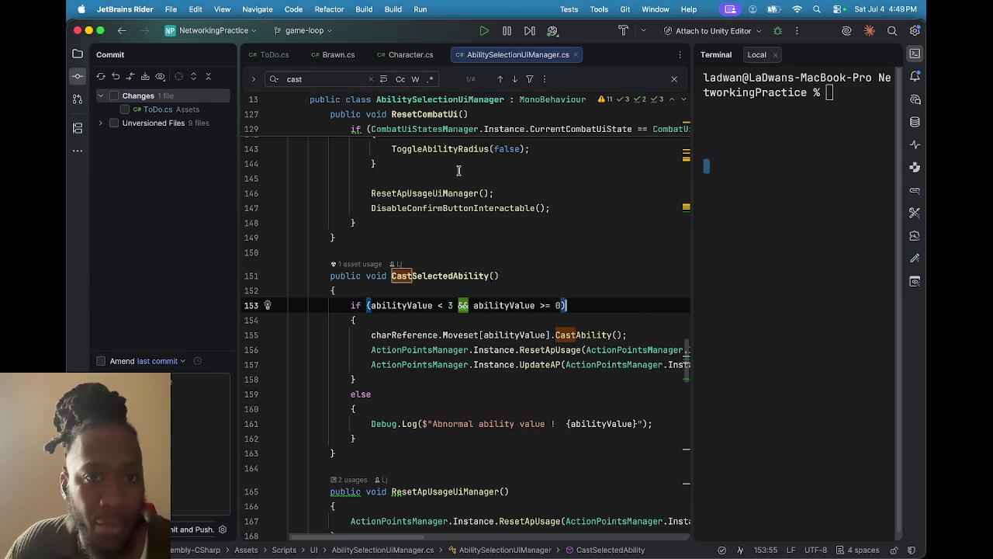
{"action": "left_click", "coordinate": [372, 79]}
{"action": "scroll", "coordinate": [621, 285], "scroll_direction": "down", "scroll_amount": 3}
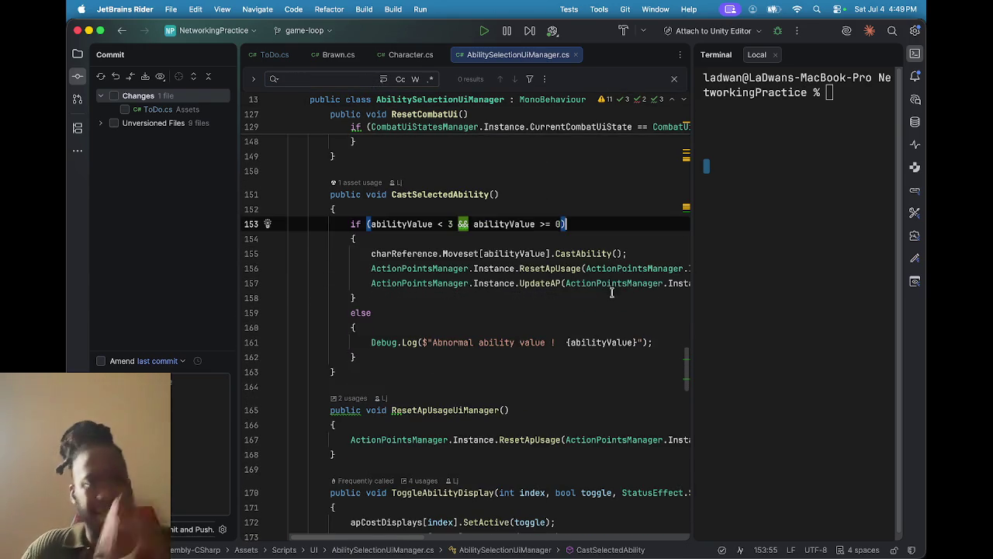
{"action": "mouse_move", "coordinate": [609, 286]}
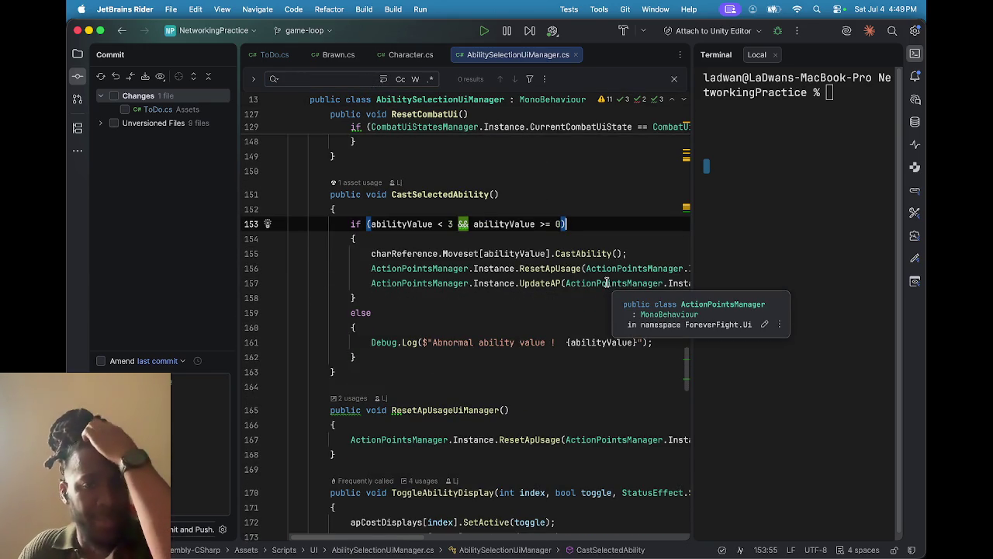
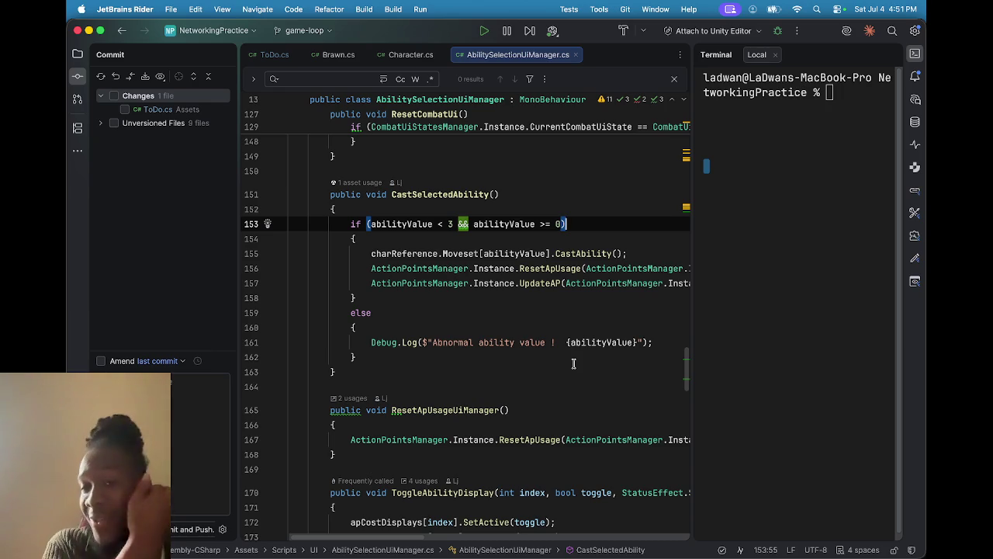
- Select charReference in CastSelectedAbility and search the file for it, finding 13 matches
{"action": "left_click", "coordinate": [509, 252]}
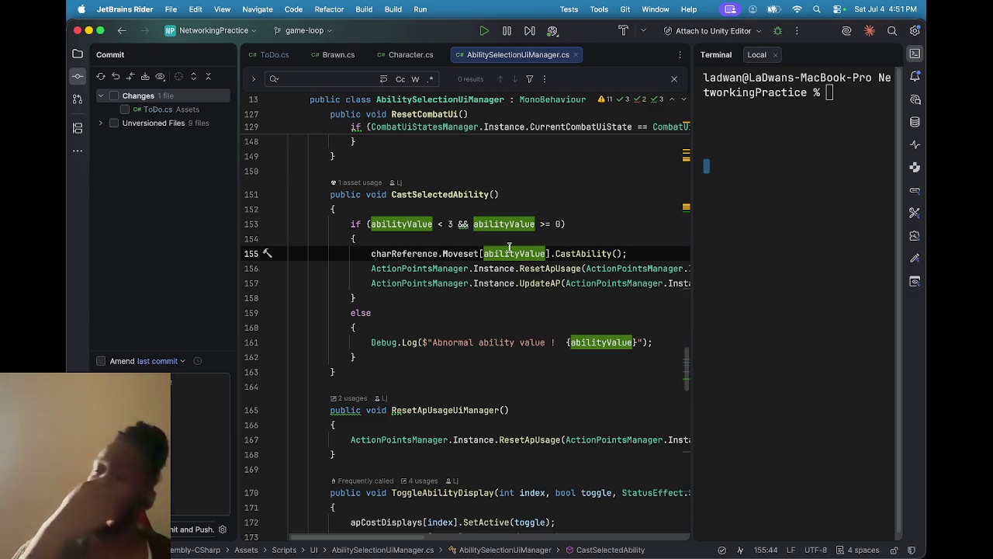
{"action": "double_click", "coordinate": [403, 254]}
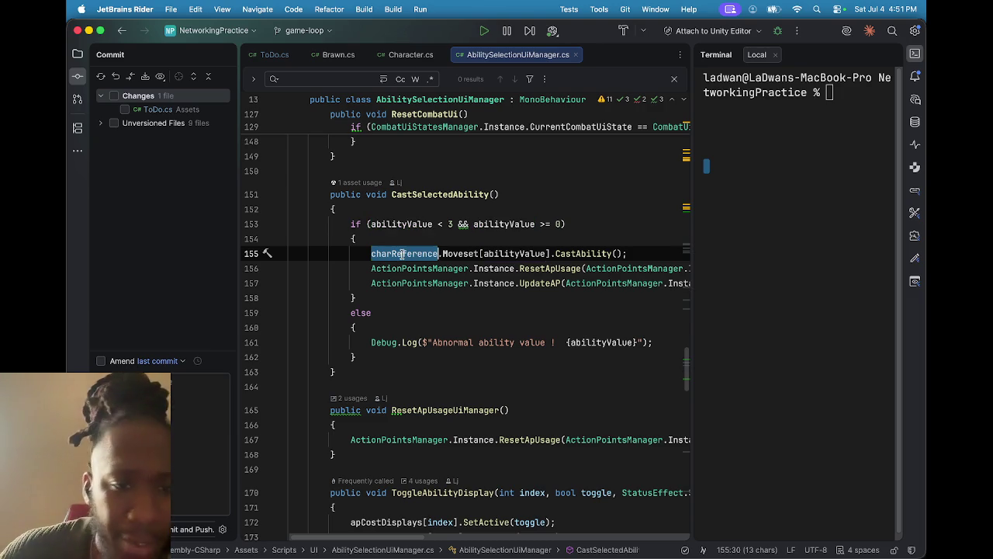
{"action": "key", "text": "super+f"}
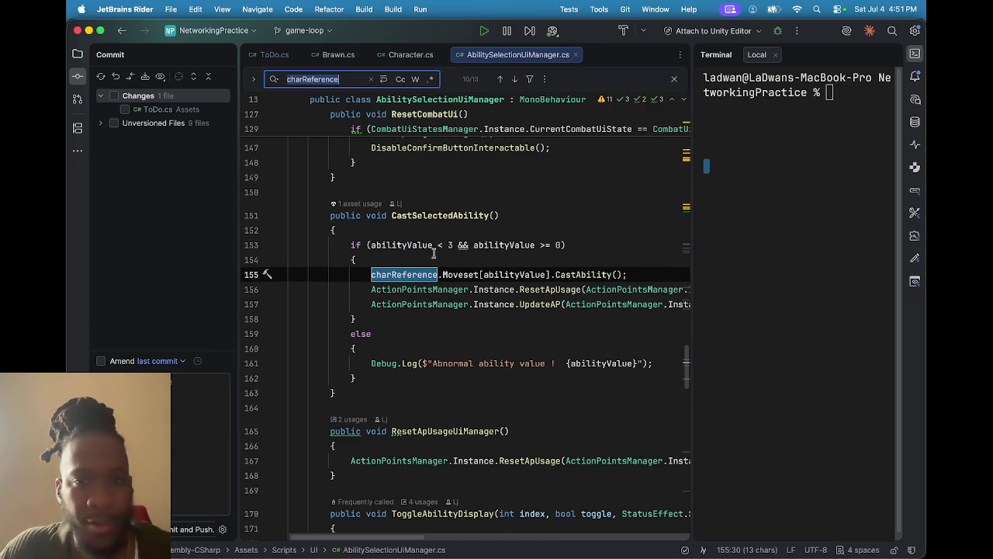
- Cycle through all 13 charReference matches, wrapping to the field declaration, then to its PopulateAbilityData assignment
{"action": "left_click", "coordinate": [501, 79]}
{"action": "left_click", "coordinate": [512, 80]}
{"action": "left_click", "coordinate": [512, 80]}
{"action": "left_click", "coordinate": [512, 80]}
{"action": "left_click", "coordinate": [512, 80]}
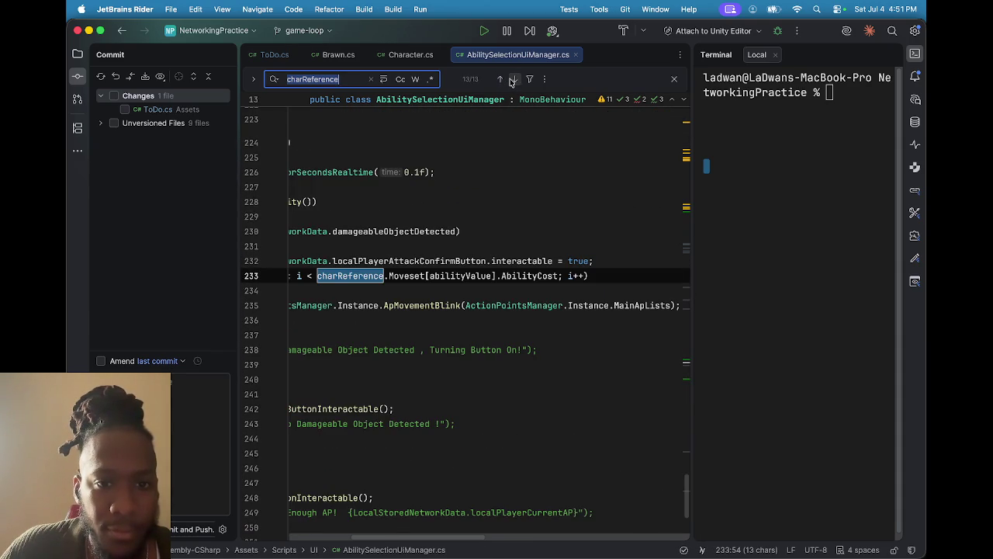
{"action": "left_click", "coordinate": [512, 80]}
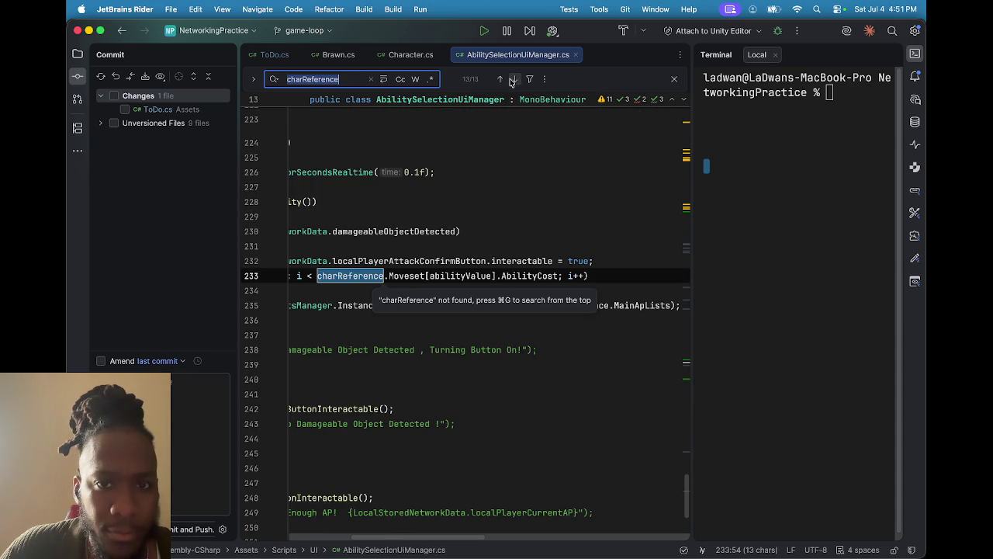
{"action": "scroll", "coordinate": [485, 239], "scroll_direction": "left", "scroll_amount": 5}
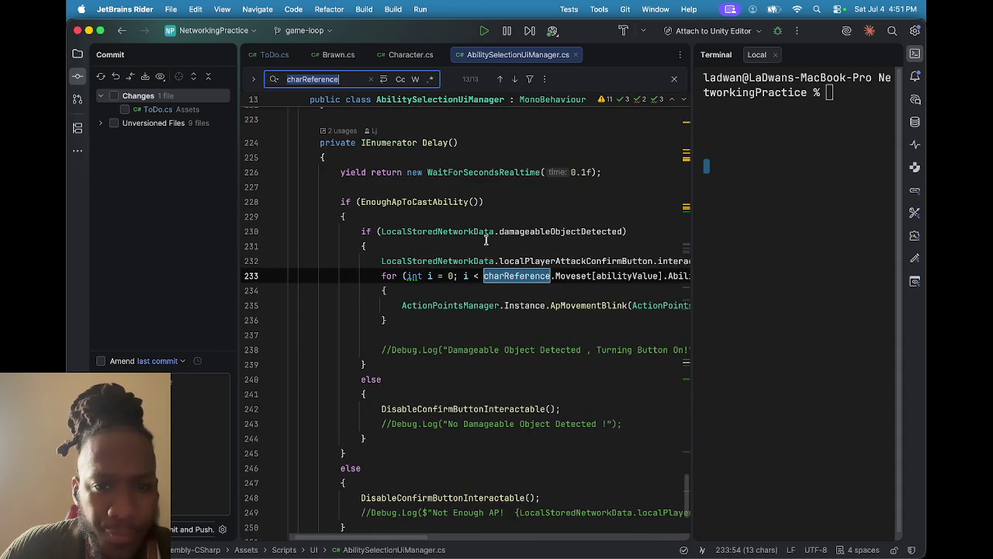
{"action": "scroll", "coordinate": [485, 232], "scroll_direction": "up", "scroll_amount": 3}
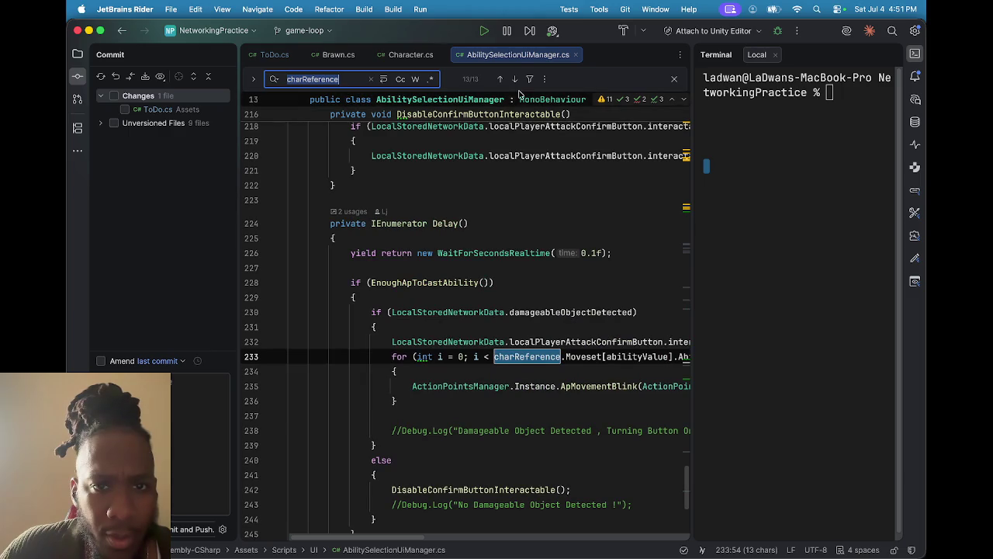
{"action": "left_click", "coordinate": [515, 80]}
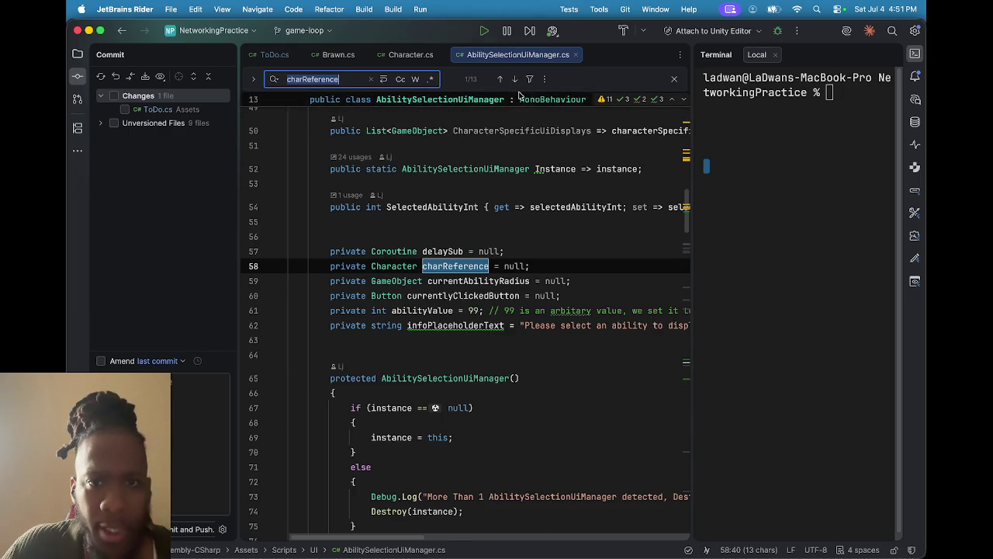
{"action": "left_click", "coordinate": [514, 79]}
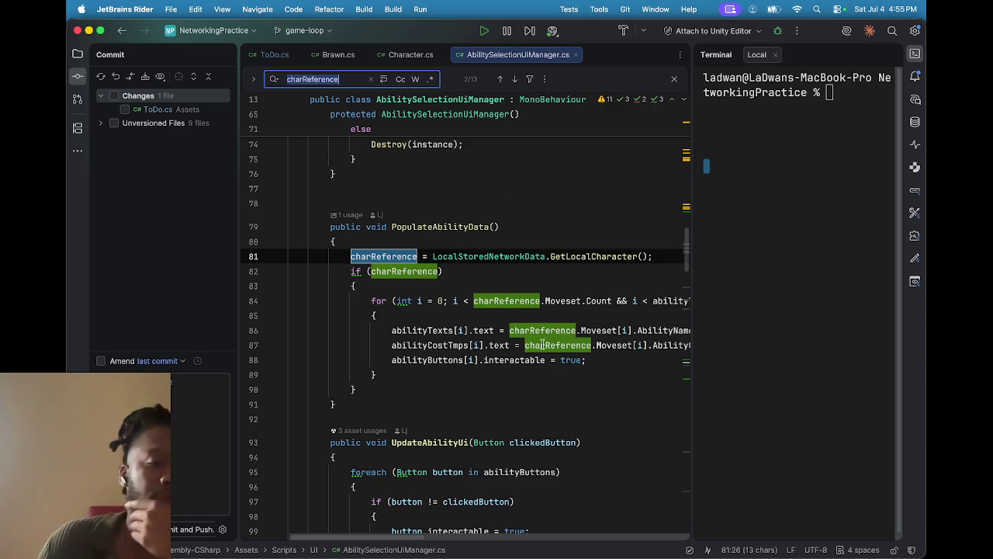
- Switch from OBS back to Rider, showing charReference assigned from GetLocalCharacter() in PopulateAbilityData
{"action": "mouse_move", "coordinate": [562, 552]}
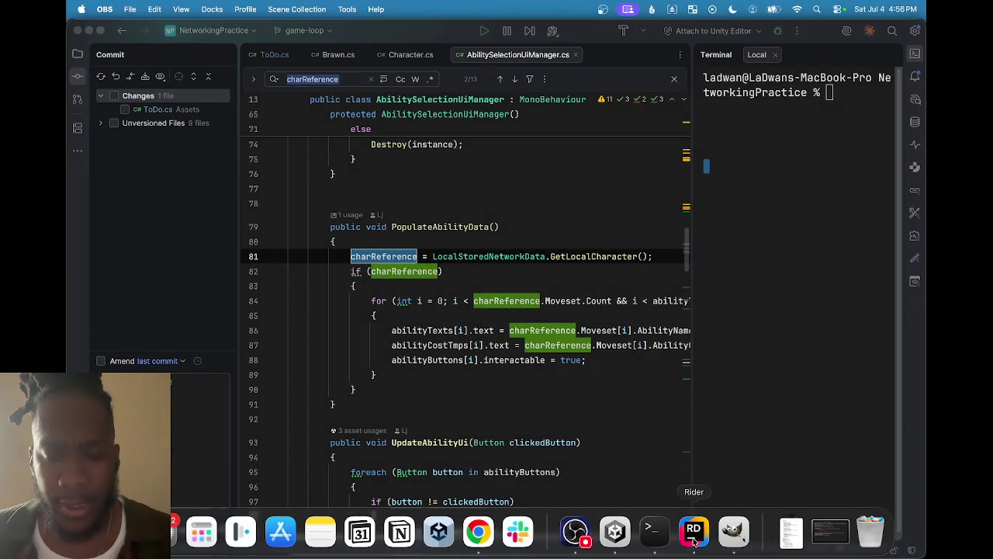
{"action": "left_click", "coordinate": [696, 539]}
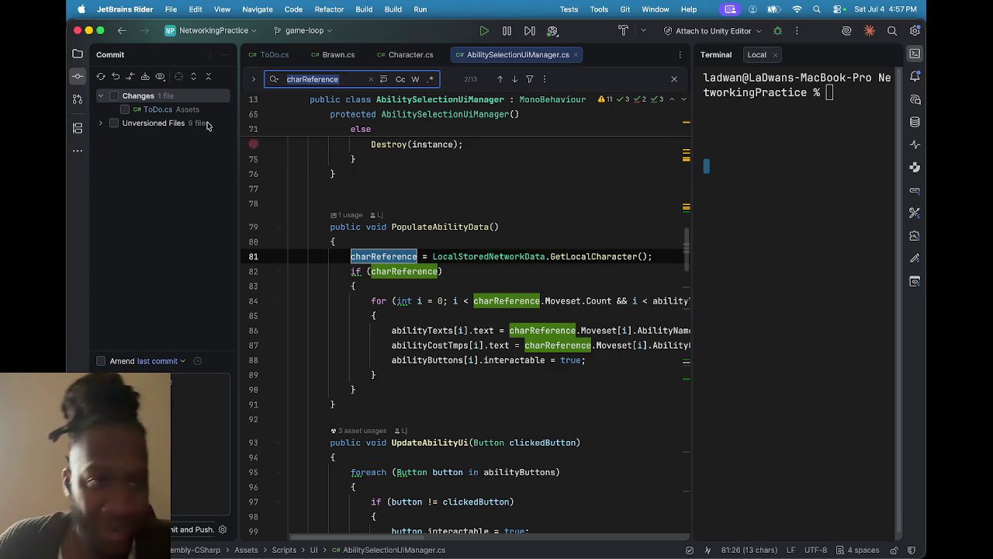
{"action": "left_click", "coordinate": [147, 110]}
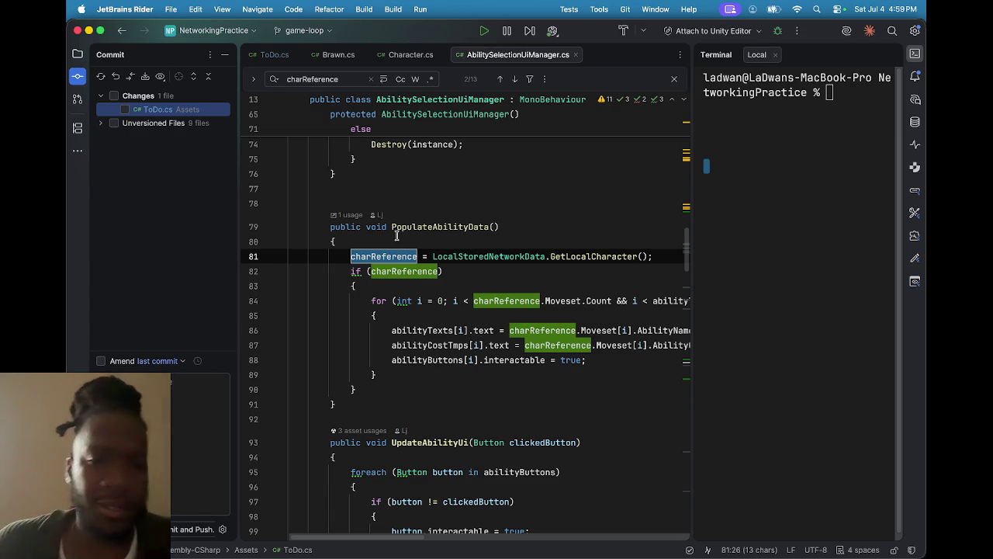
{"action": "scroll", "coordinate": [455, 291], "scroll_direction": "down", "scroll_amount": 10}
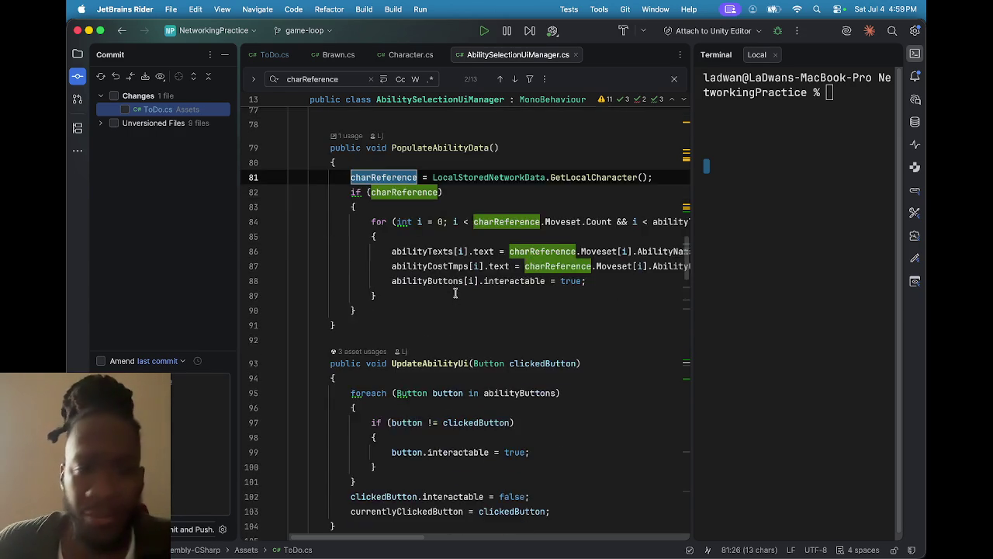
- Skim the rest of AbilitySelectionUiManager.cs, then switch to the ToDo.cs design notes
{"action": "scroll", "coordinate": [440, 347], "scroll_direction": "down", "scroll_amount": 15}
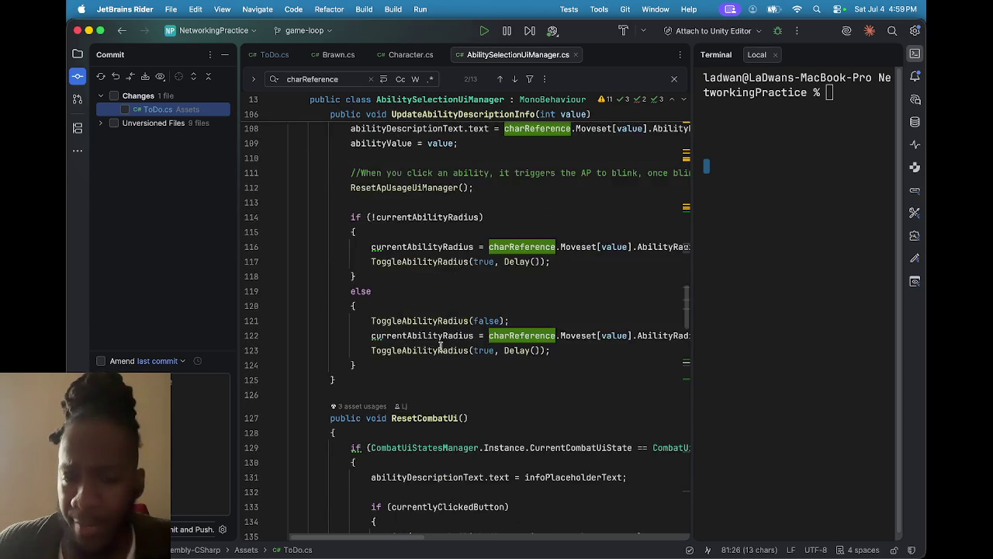
{"action": "scroll", "coordinate": [440, 347], "scroll_direction": "down", "scroll_amount": 12}
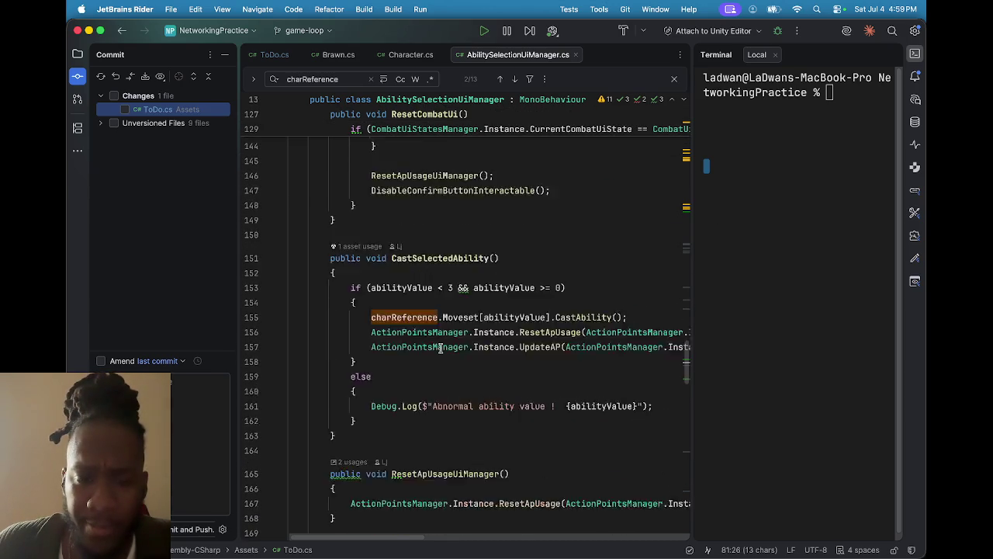
{"action": "scroll", "coordinate": [440, 348], "scroll_direction": "down", "scroll_amount": 10}
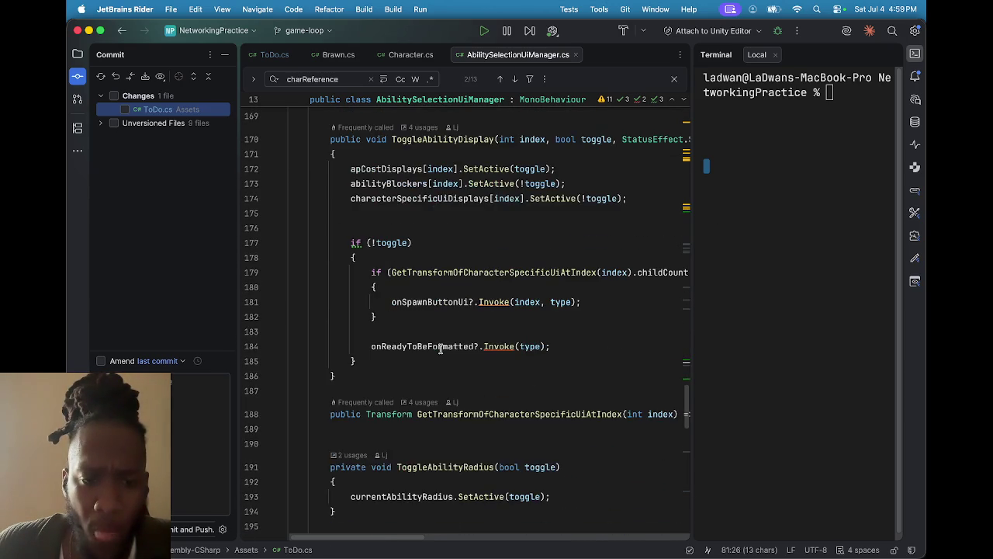
{"action": "scroll", "coordinate": [443, 344], "scroll_direction": "up", "scroll_amount": 20}
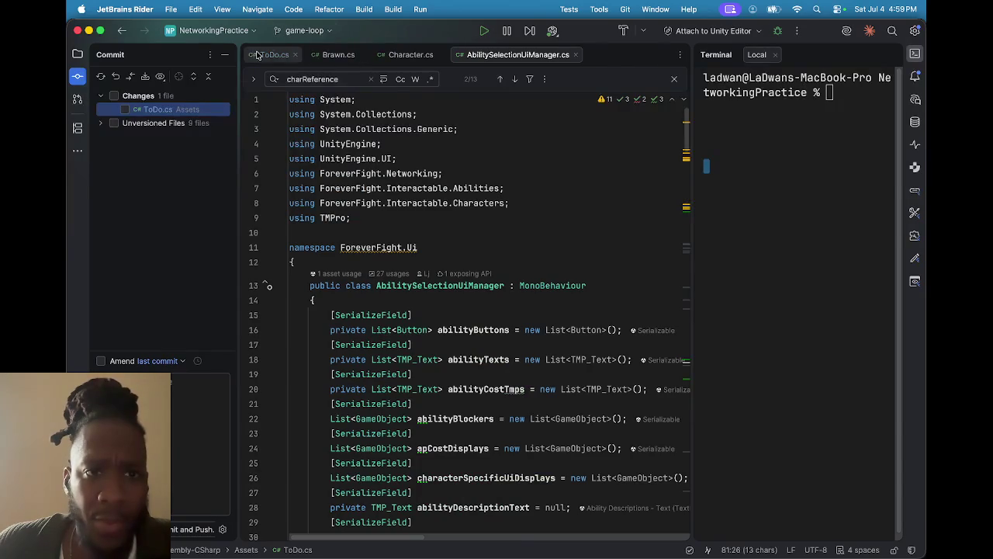
{"action": "left_click", "coordinate": [275, 54]}
{"action": "scroll", "coordinate": [448, 281], "scroll_direction": "down", "scroll_amount": 10}
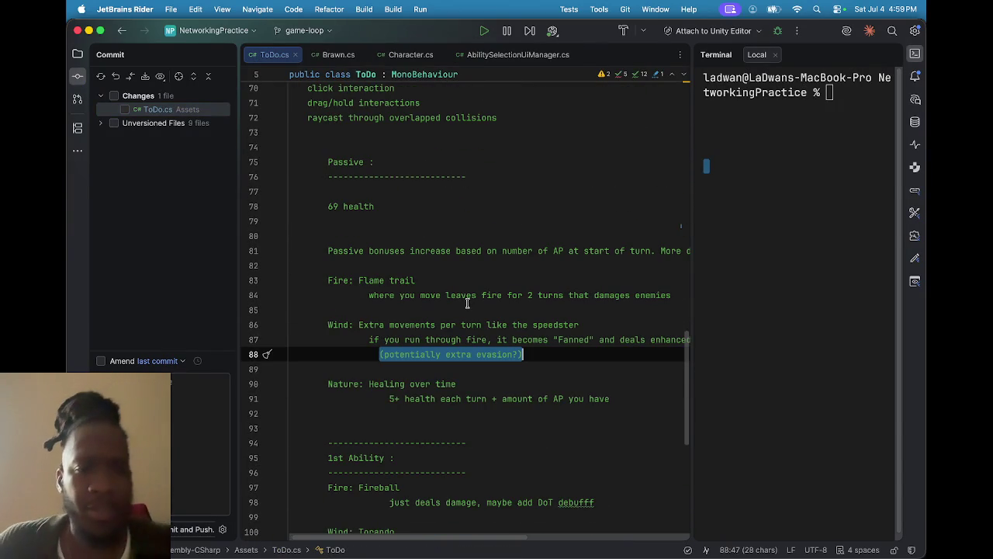